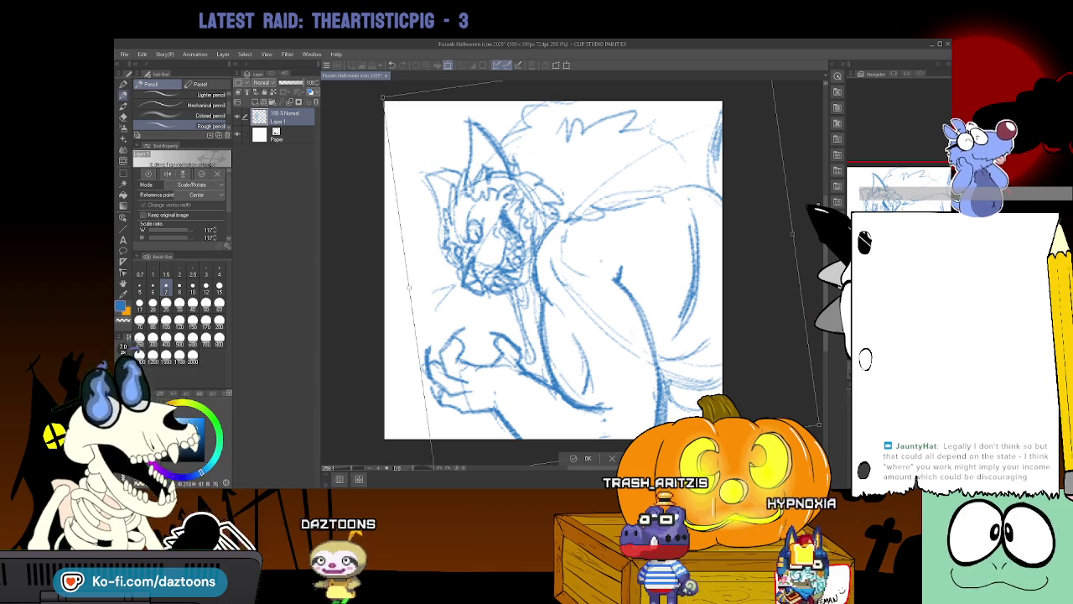
Commit the sketch resize, pick black as the main colour, and fade Layer 1 to about 40% opacity.
click(588, 459)
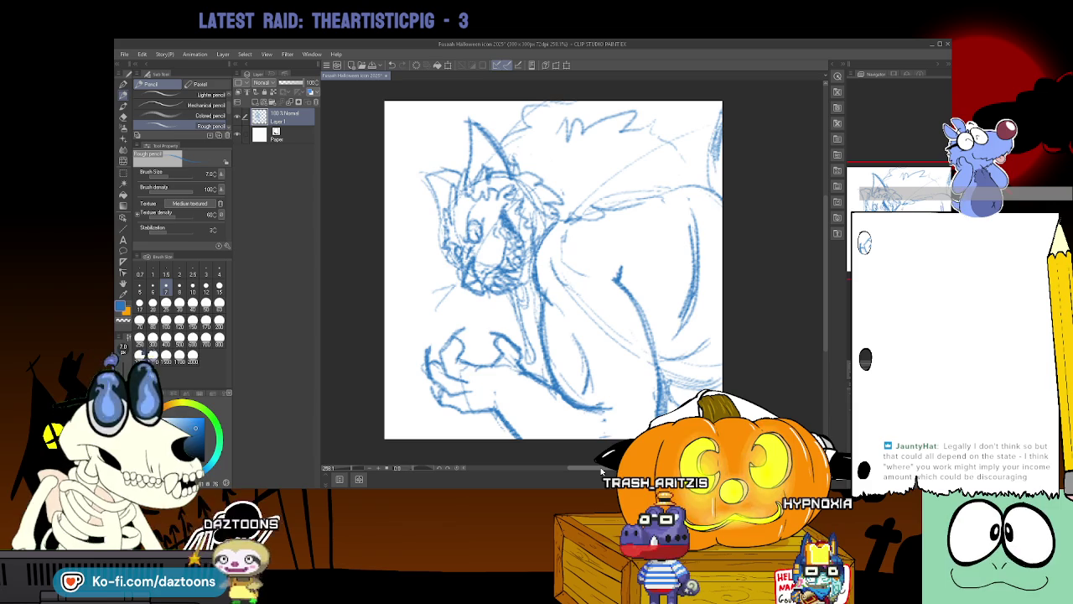
click(180, 436)
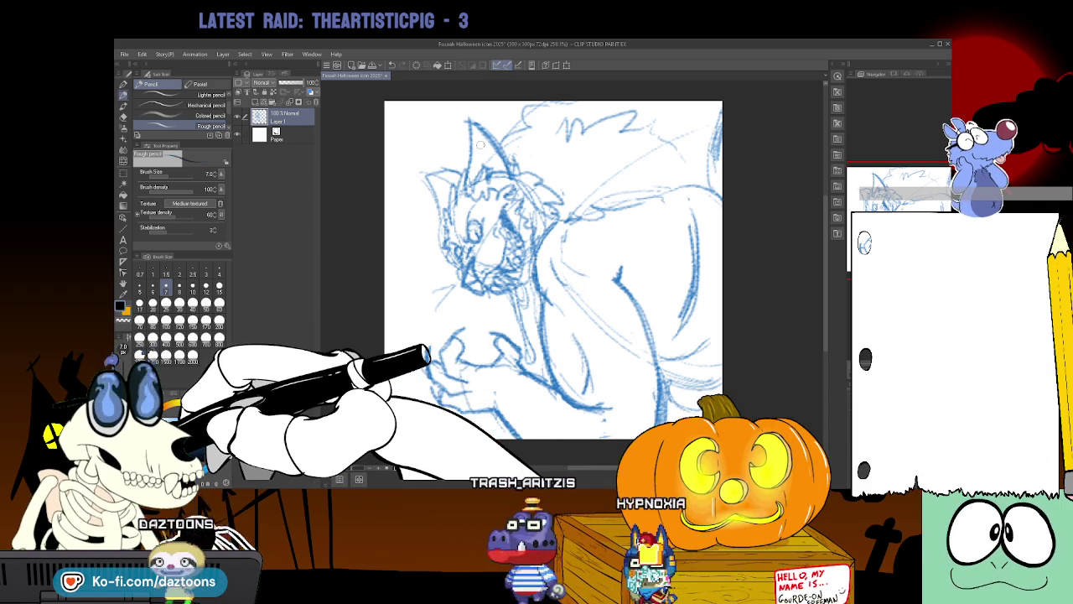
drag(315, 82, 294, 82)
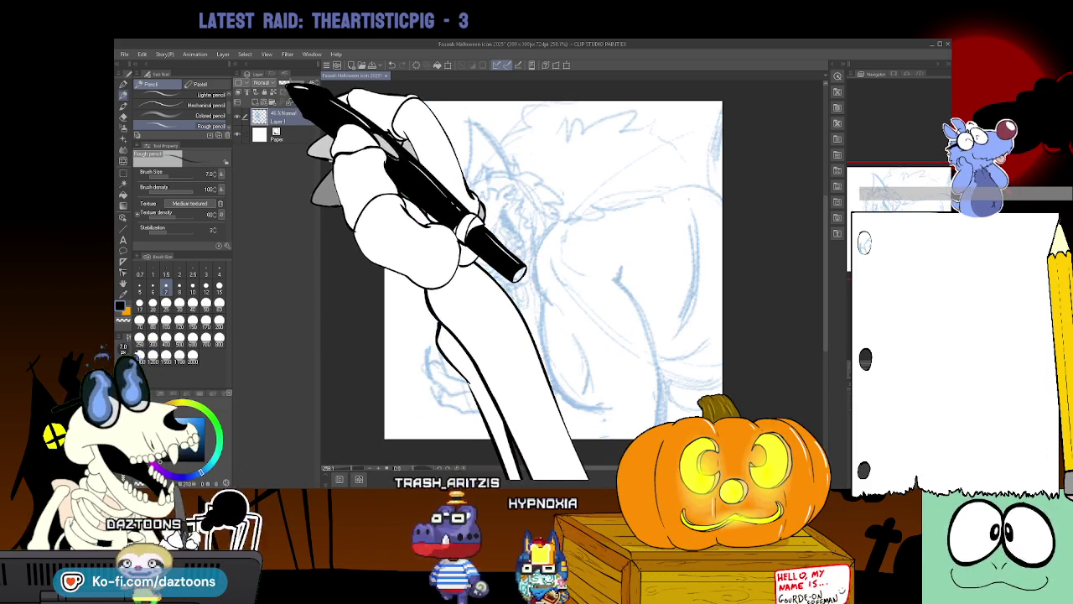
Add a new raster layer above the sketch and ink the first hair strokes with the Real G-Pen.
click(256, 100)
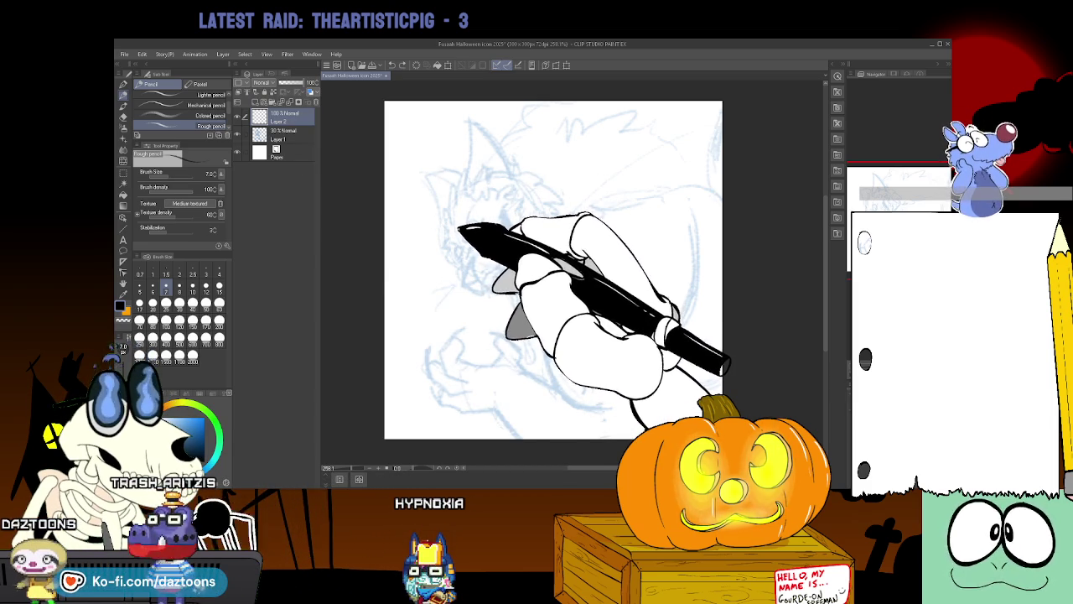
key(p)
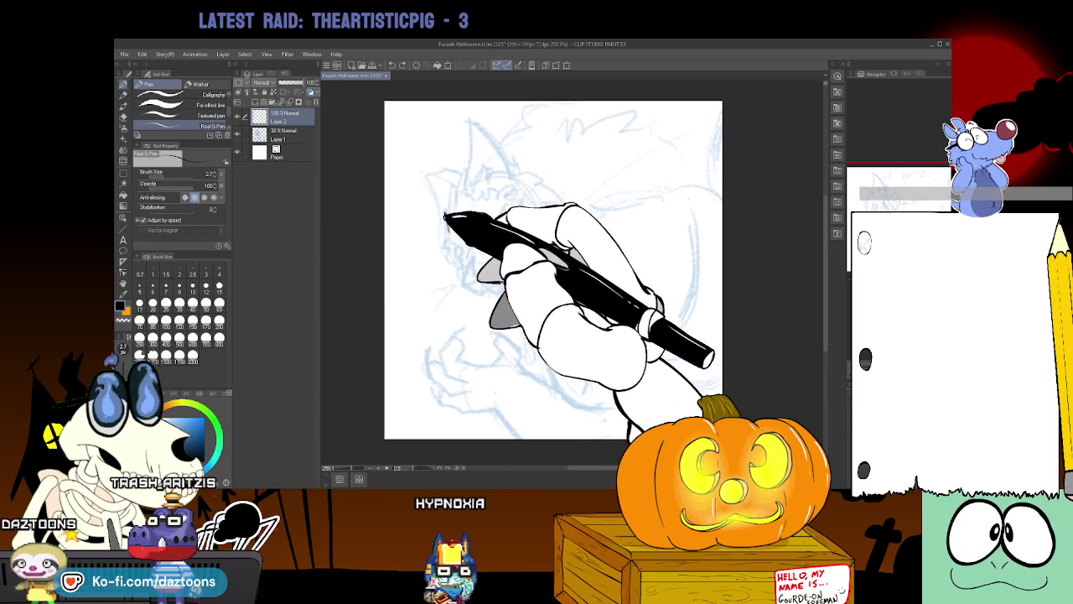
drag(456, 184, 444, 224)
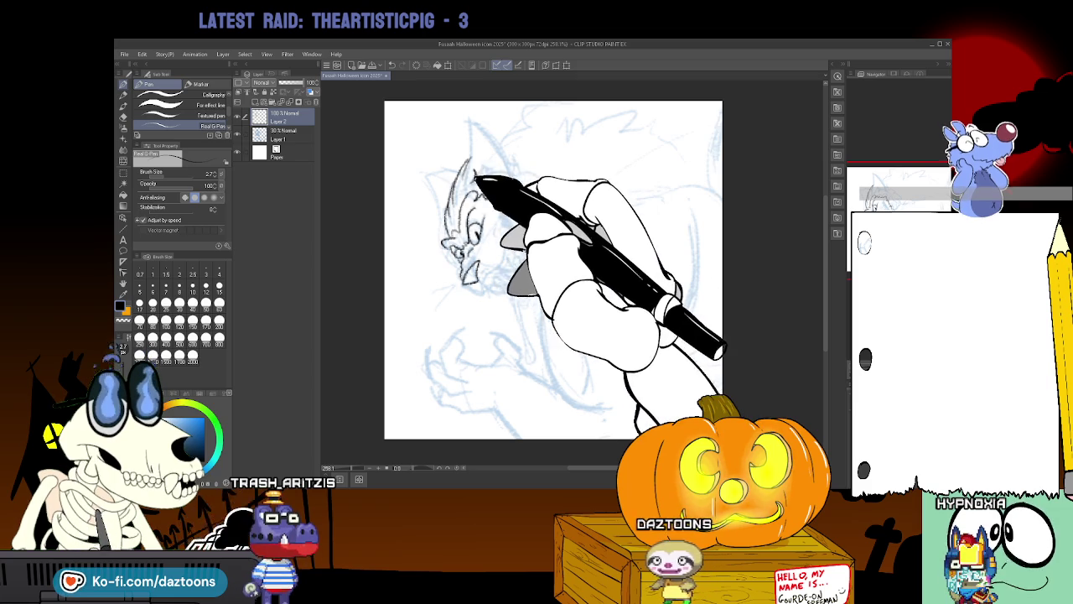
Ink spiky black hair strokes across the top of the werewolf's head.
drag(478, 166, 559, 204)
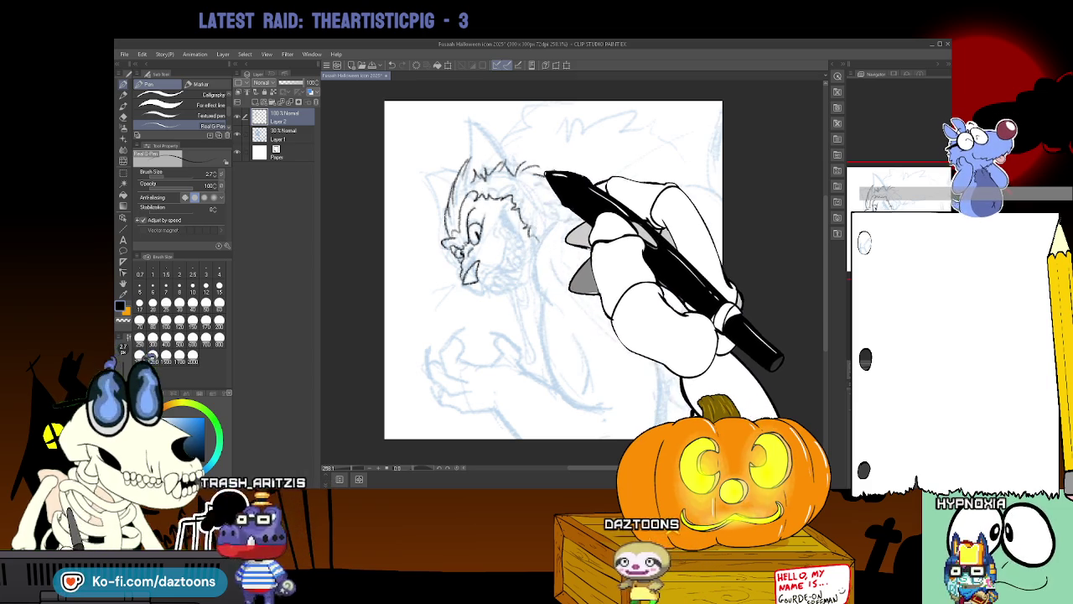
Ink shaggy fur strokes along the right side of the werewolf's head.
drag(559, 203, 533, 229)
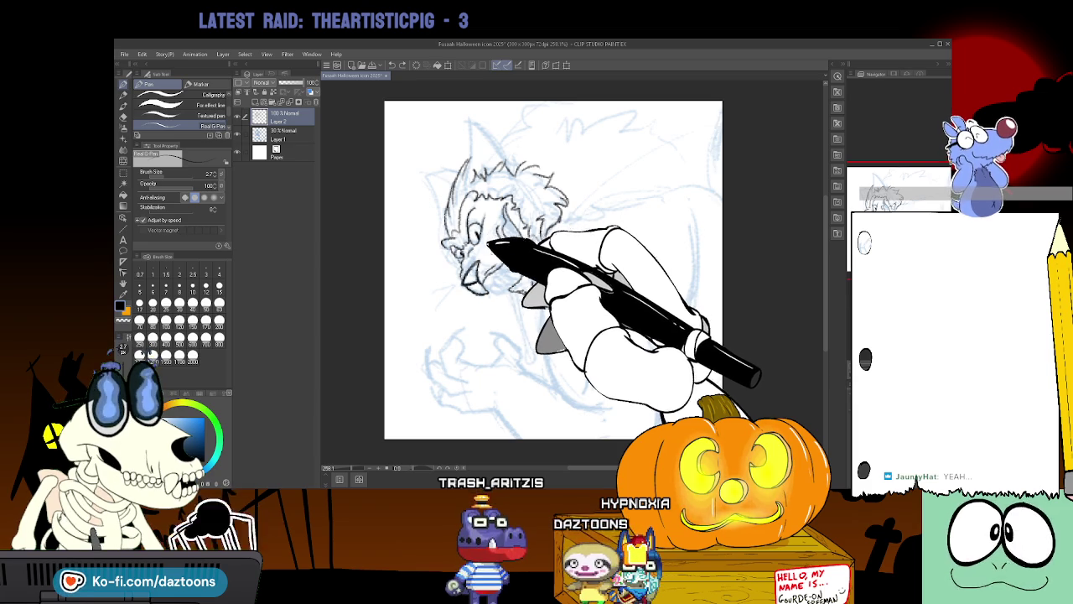
key(e)
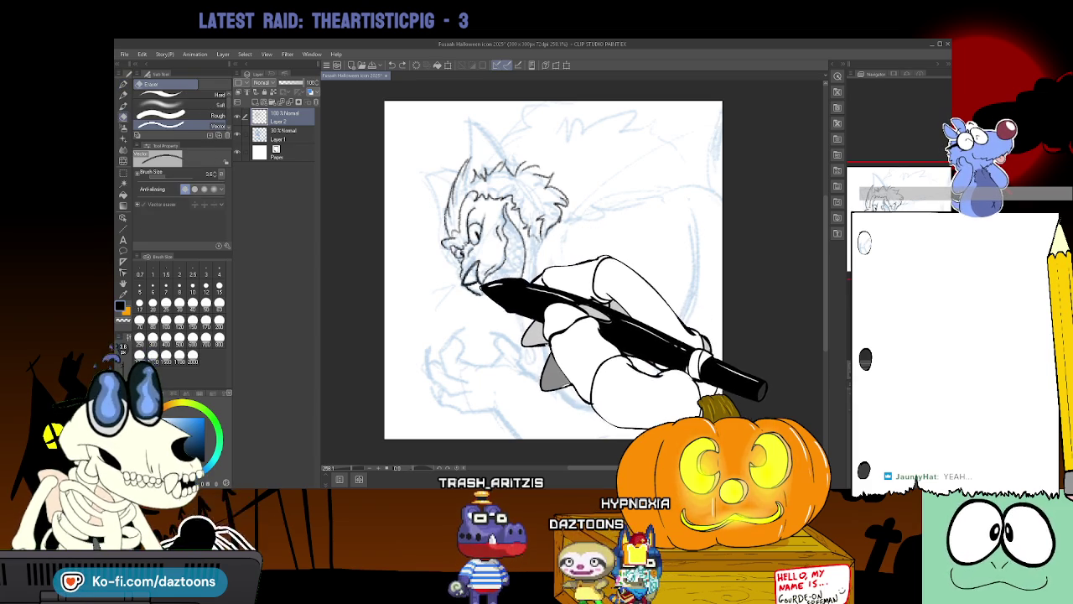
Ink and correct the jaw, mouth and chin fur, alternating pen, pencil and eraser.
key(p)
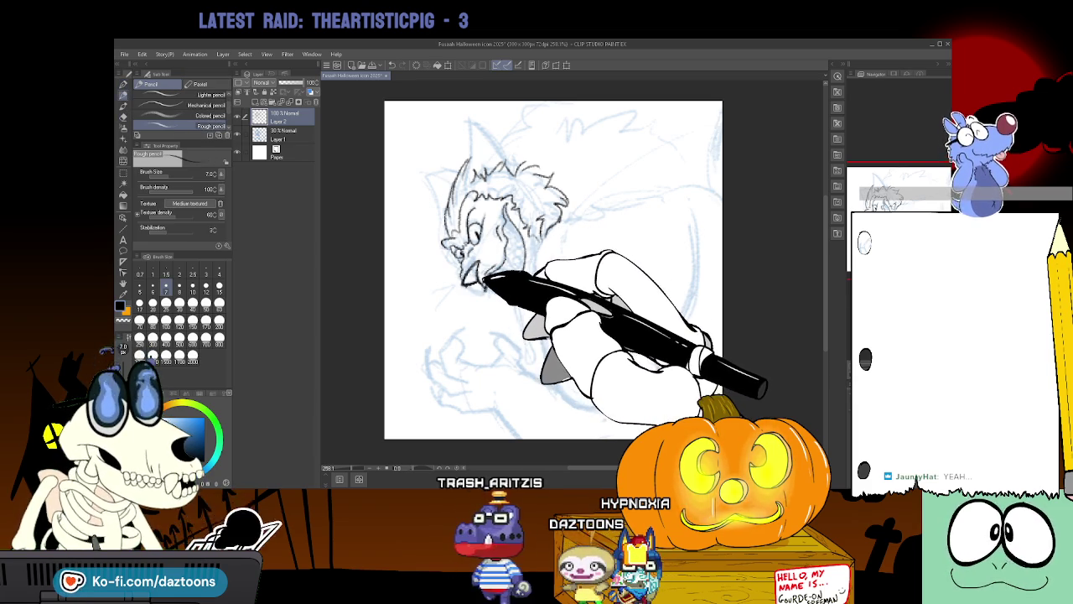
key(e)
key(p)
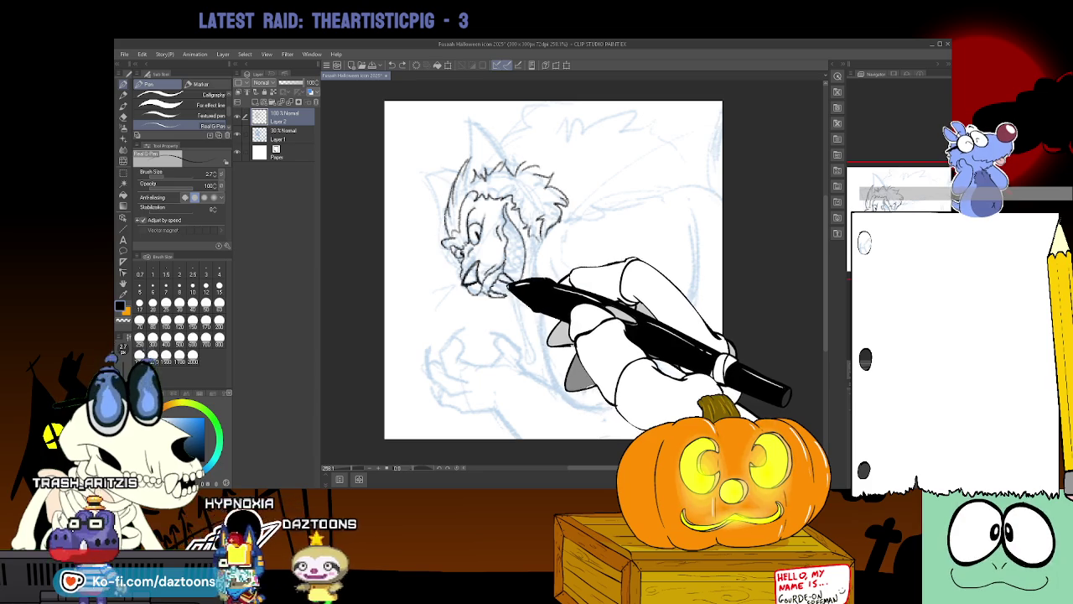
key(e)
key(p)
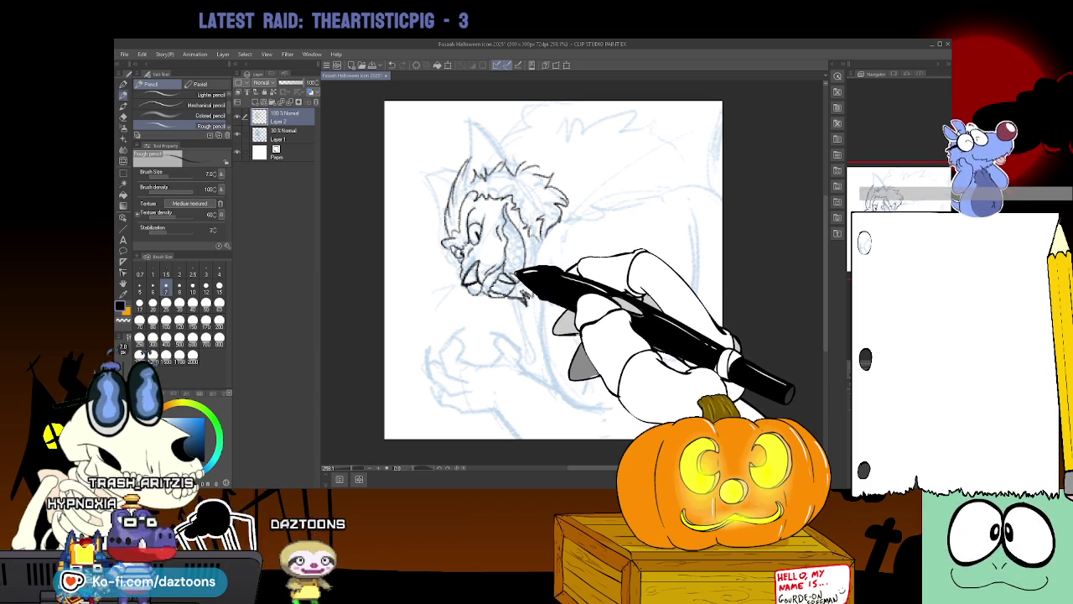
key(p)
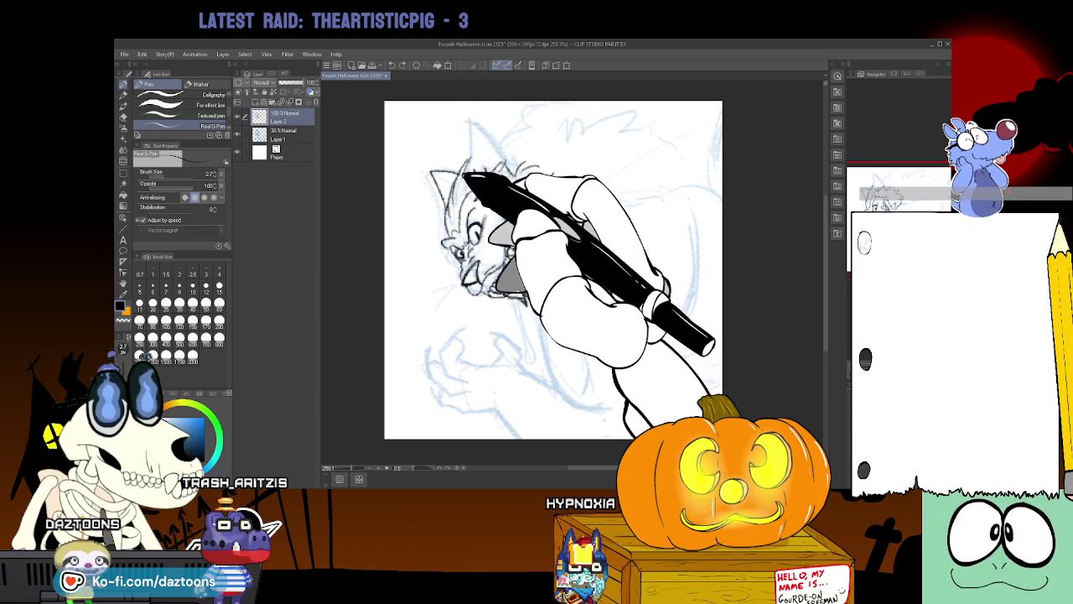
Ink the tall pointed ear, sharp teeth, and the jagged fur curving down the back.
drag(478, 168, 477, 119)
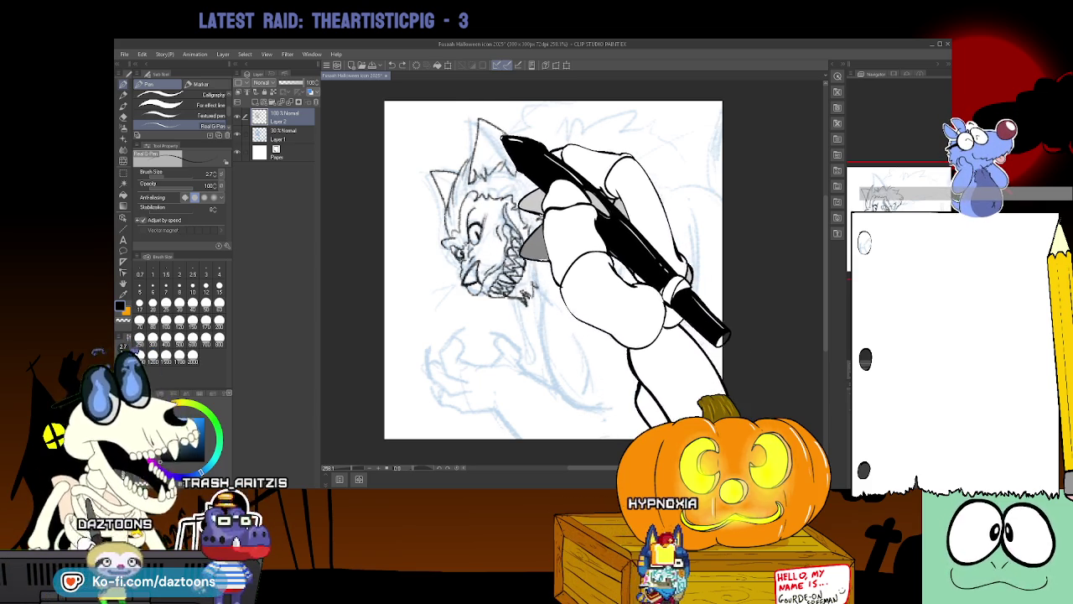
mouse_move(520, 124)
mouse_down()
mouse_move(541, 105)
mouse_move(639, 123)
mouse_move(702, 191)
mouse_up()
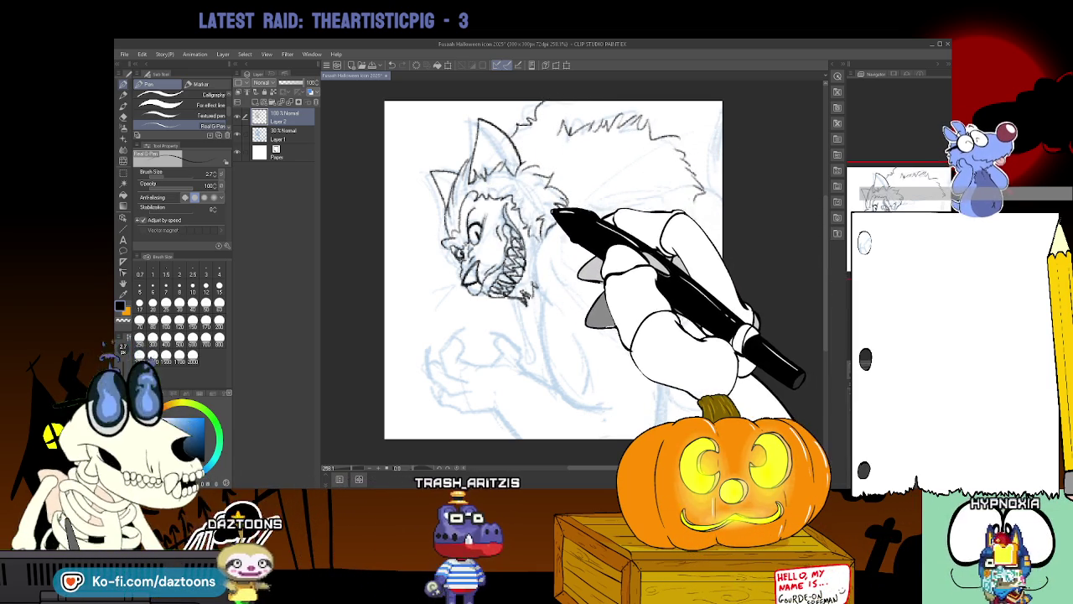
mouse_move(575, 221)
mouse_down()
mouse_move(702, 193)
mouse_move(719, 207)
mouse_up()
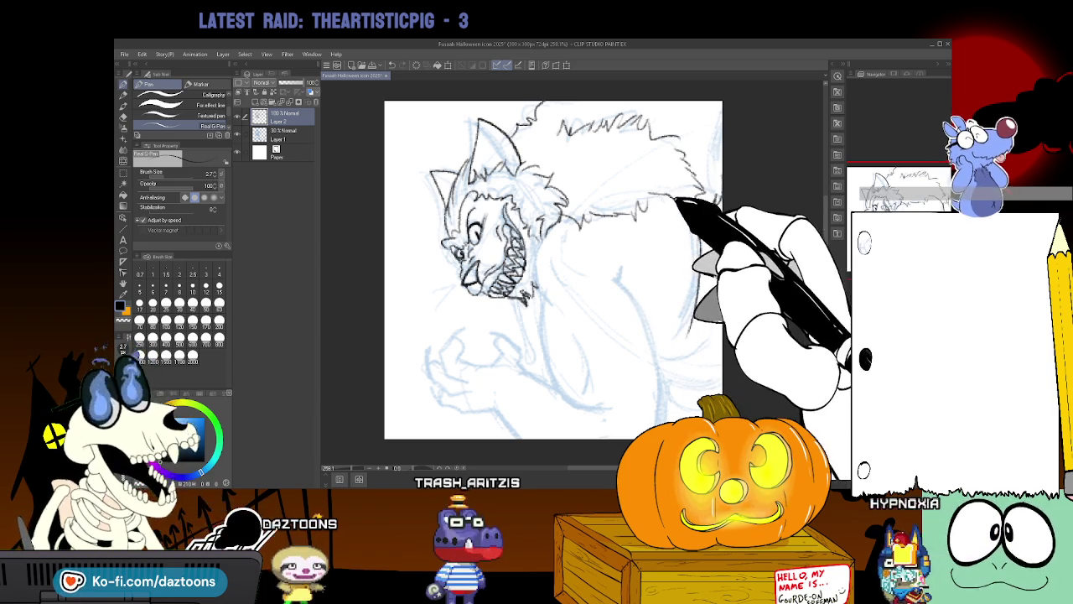
drag(697, 216, 688, 334)
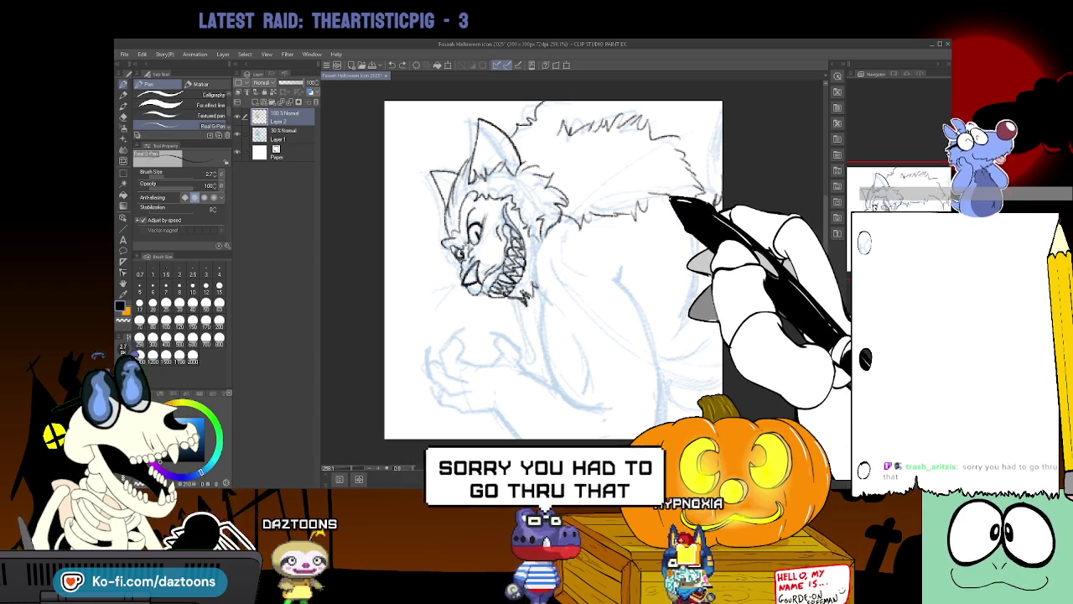
key(e)
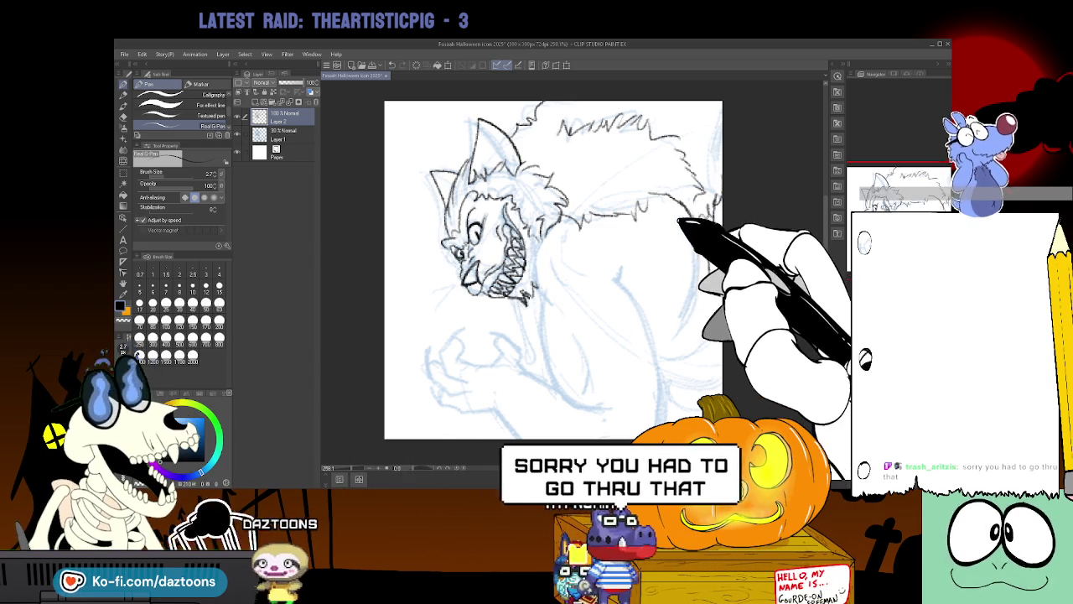
key(p)
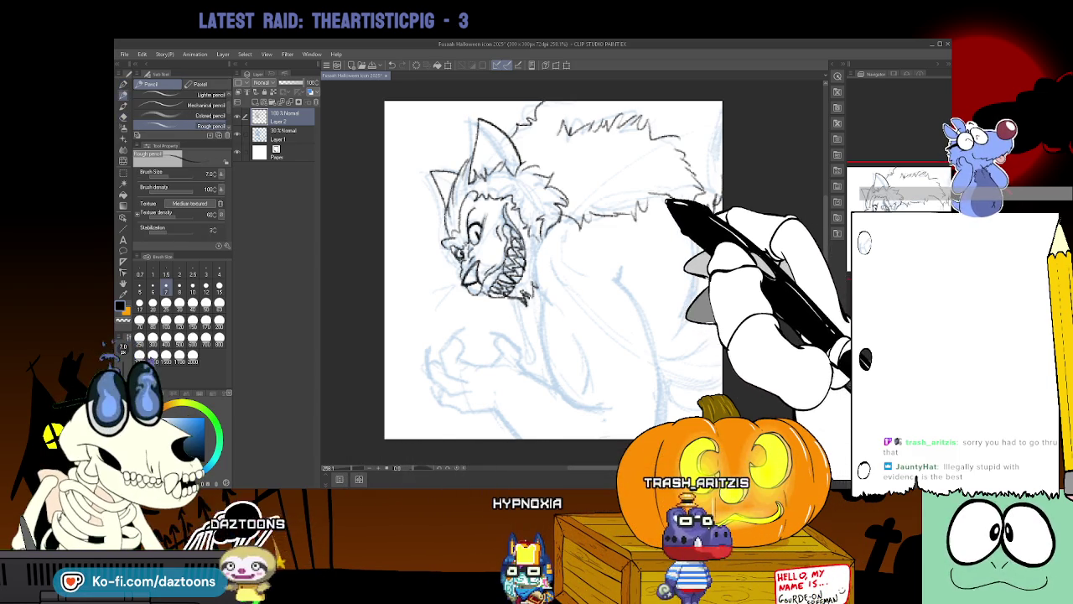
key(p)
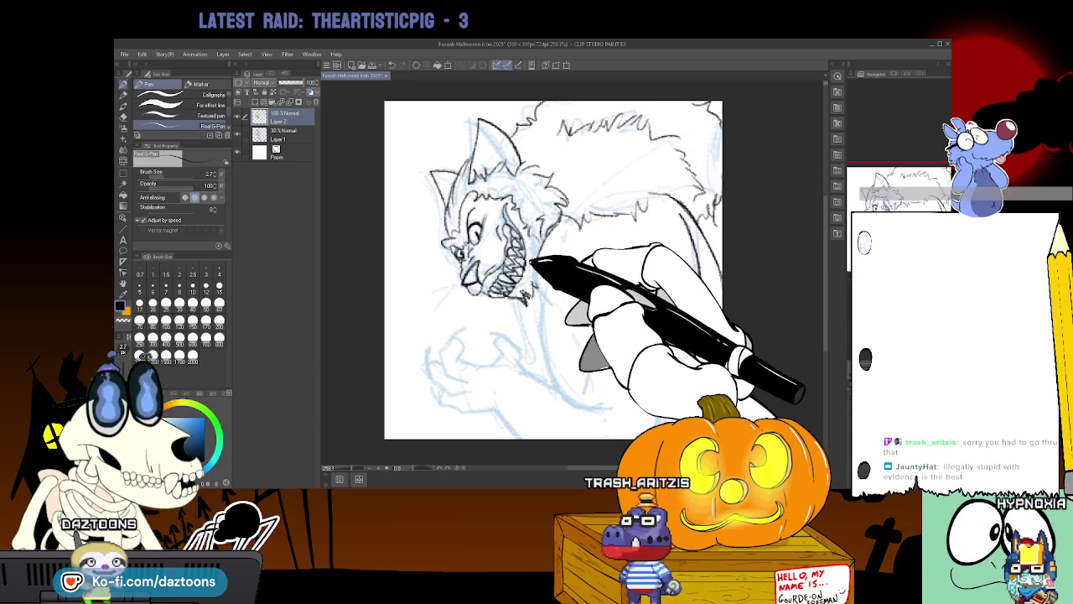
Ink the body outline from the neck down and along the werewolf's right side.
mouse_move(547, 232)
mouse_down()
mouse_move(577, 394)
mouse_move(597, 405)
mouse_up()
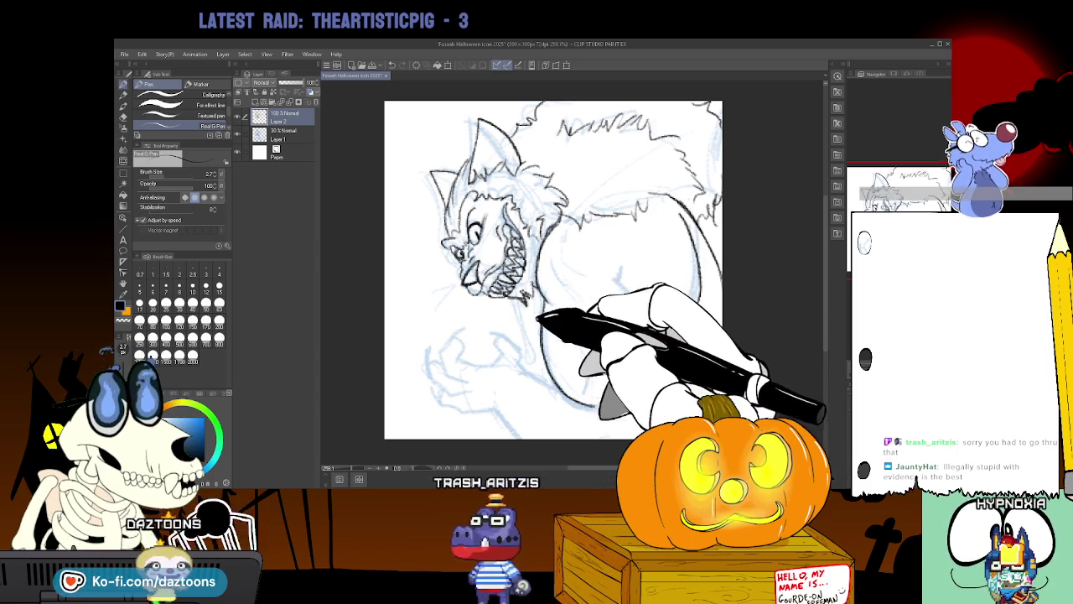
drag(616, 268, 666, 410)
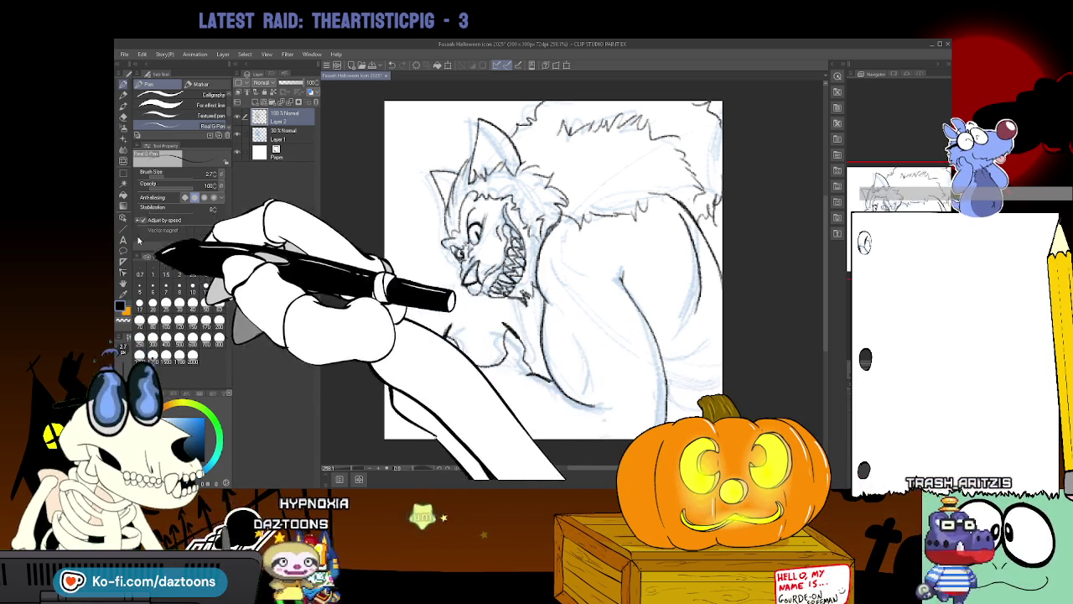
key(p)
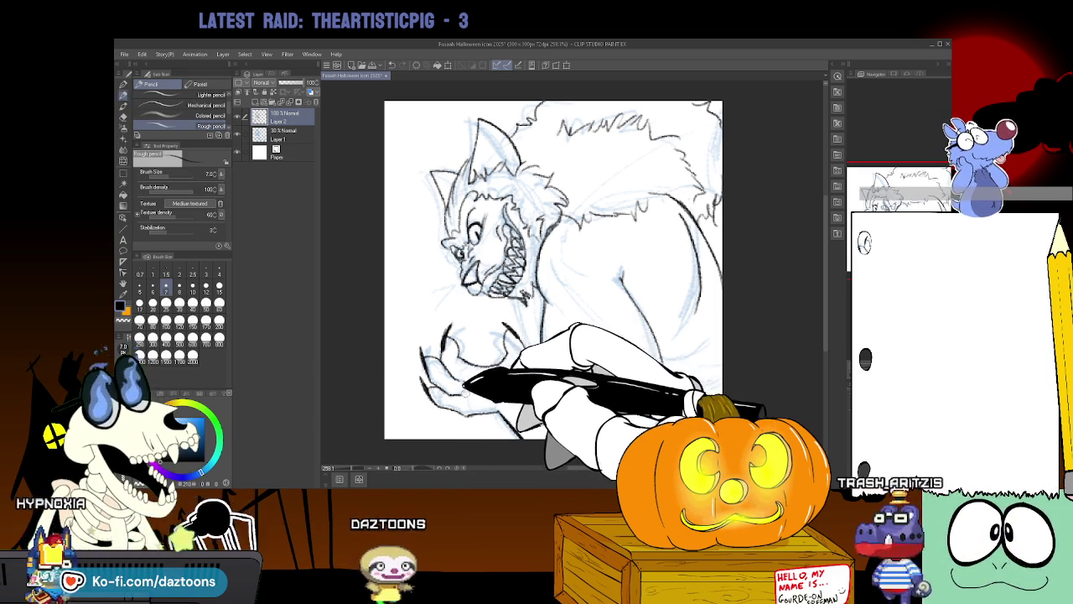
Return to the Real G-Pen for inking the clawed hand.
key(p)
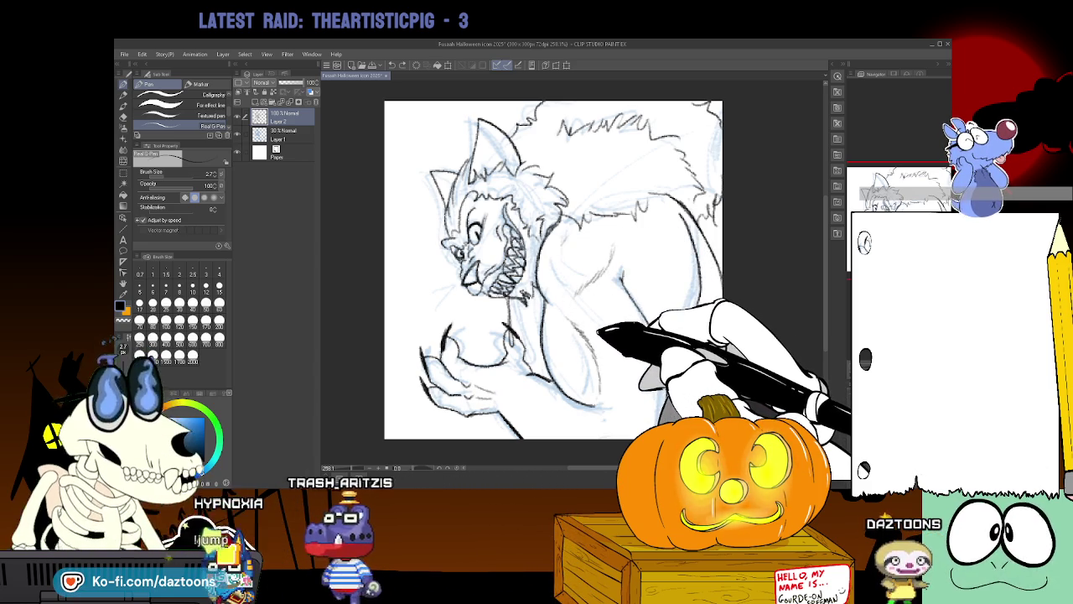
Refine the head, teeth, mane and hand linework, swapping between eraser, pencil and G-Pen.
key(e)
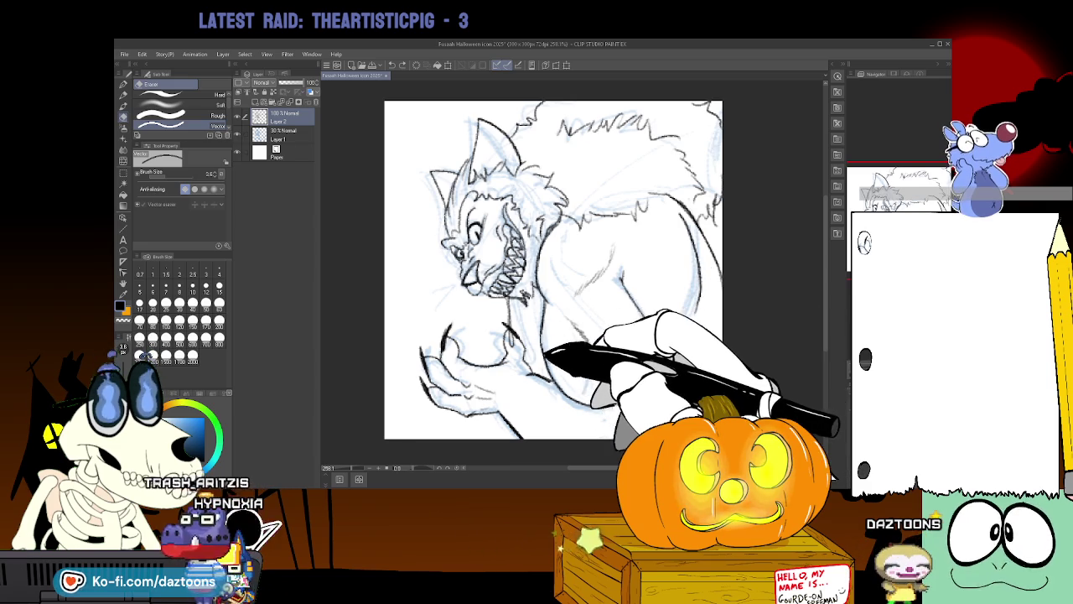
key(p)
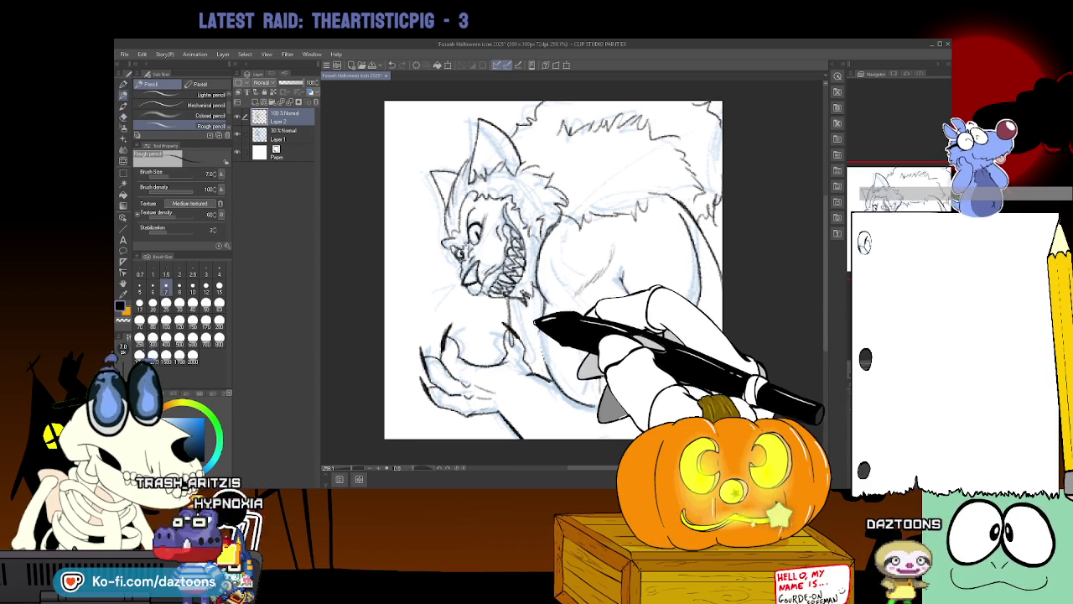
key(p)
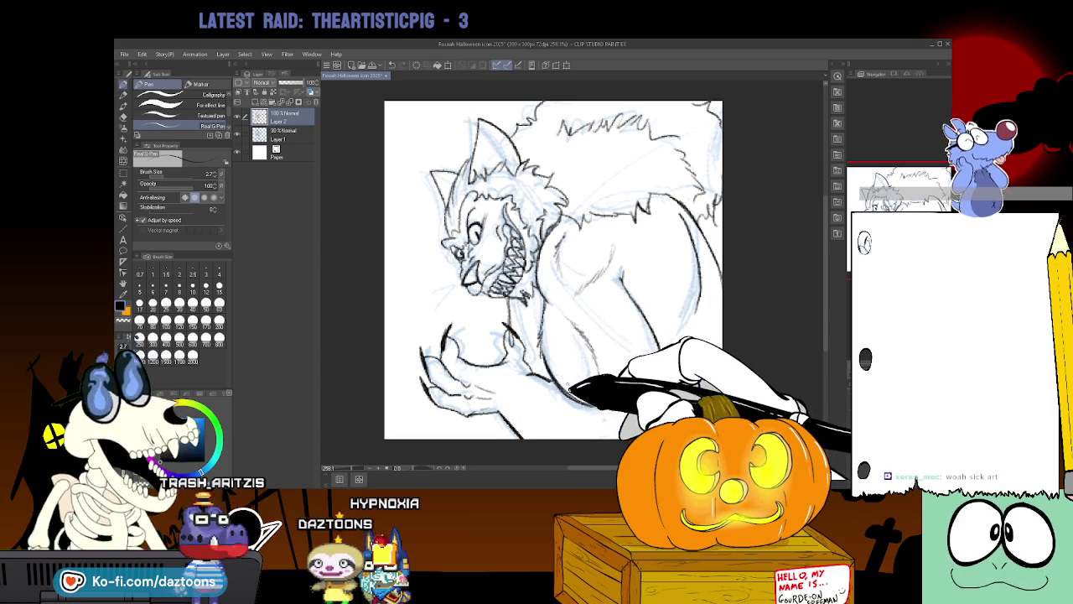
Erase and redraw the chest, shoulder and arm contours with the rough pencil.
key(e)
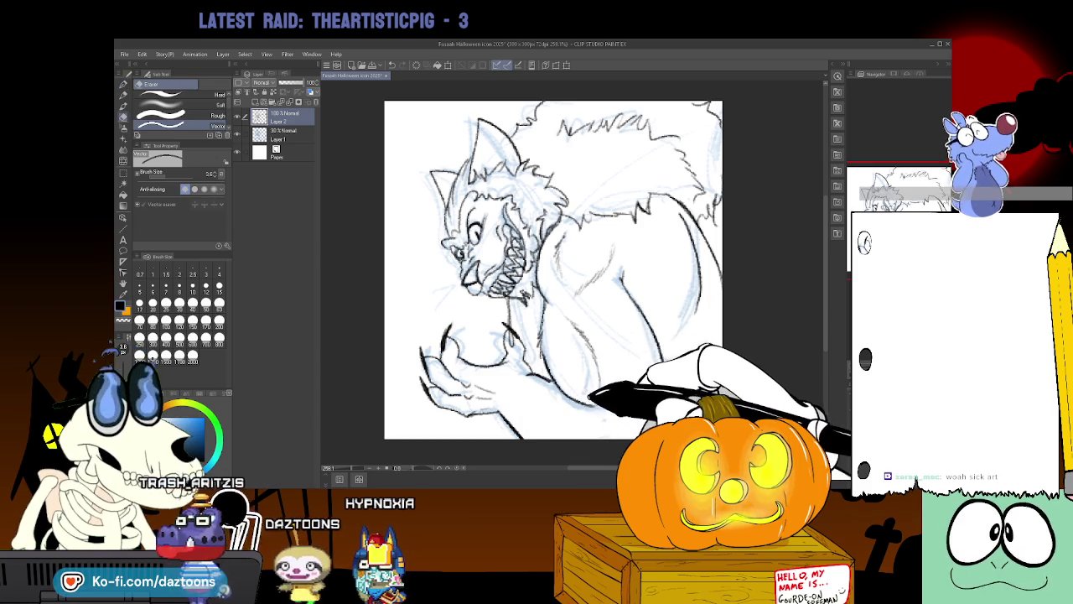
key(p)
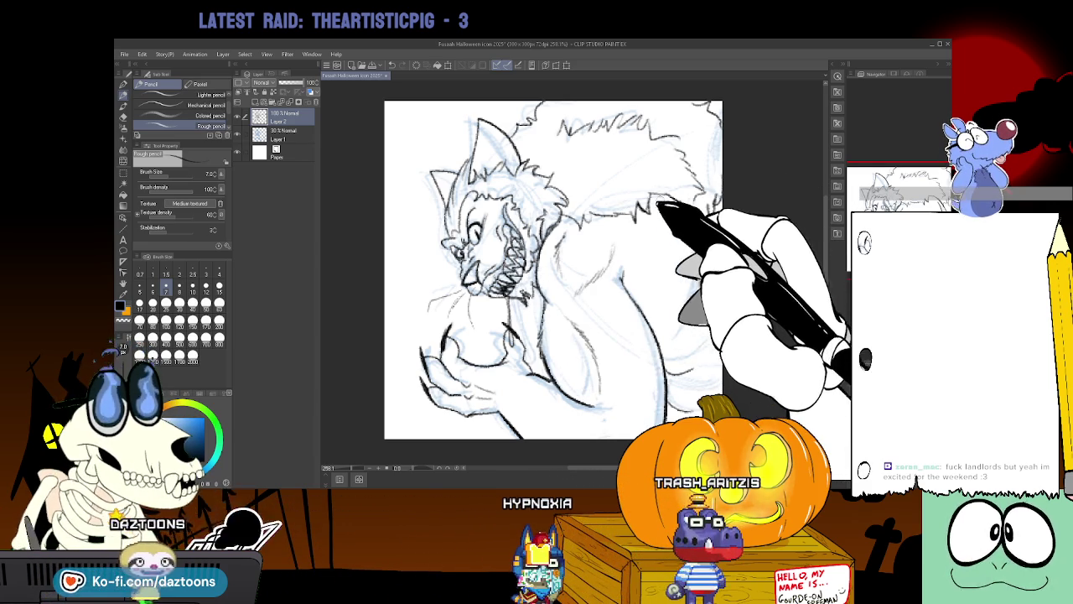
Touch up the werewolf's linework with pencil and eraser, then take the eyedropper to Final.jpg.
key(e)
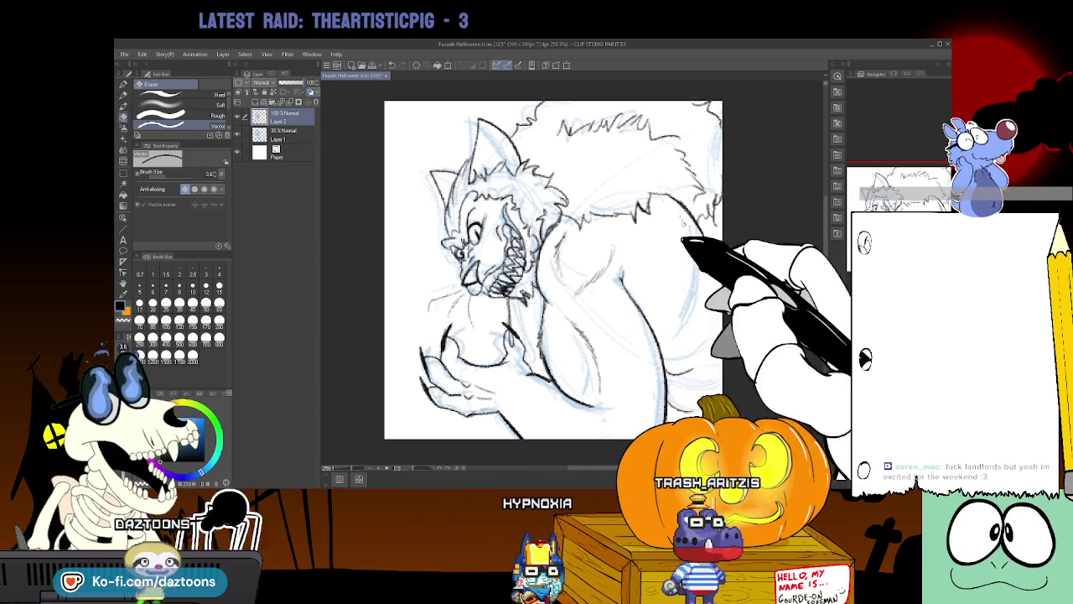
key(p)
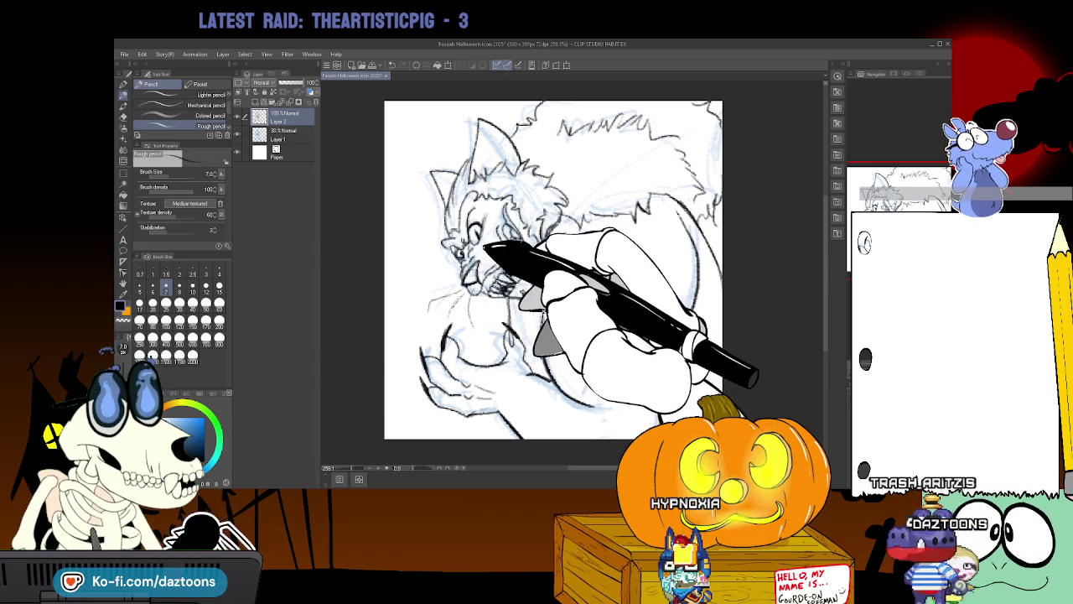
key(e)
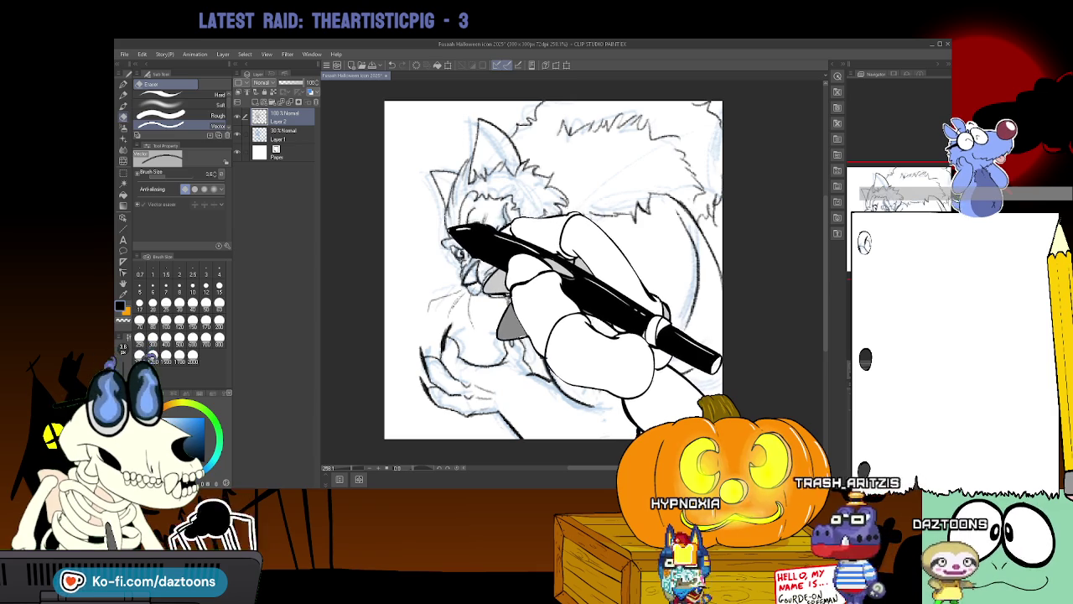
key(p)
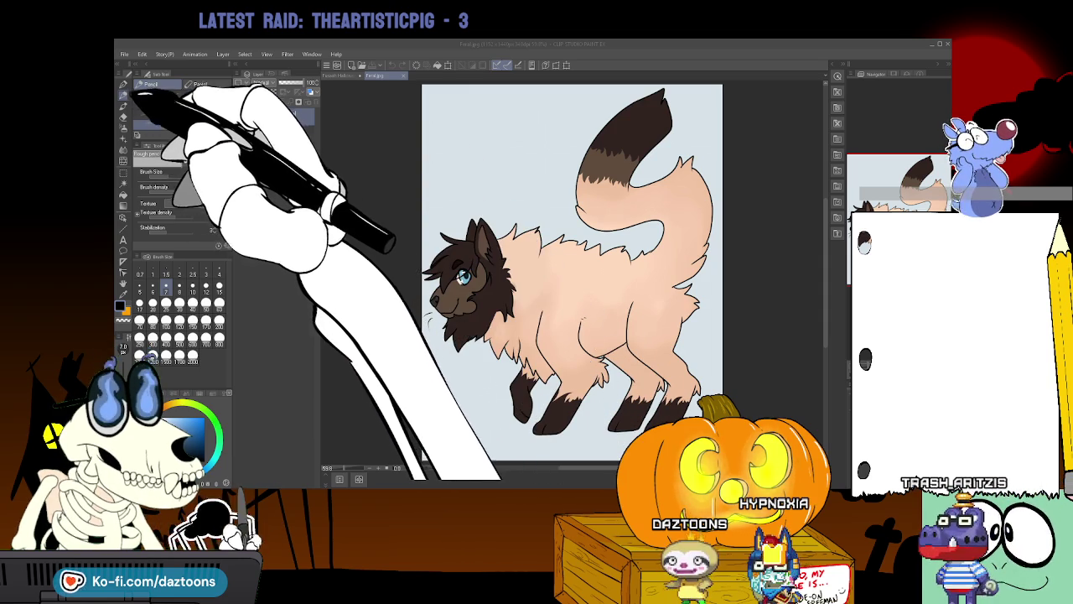
key(i)
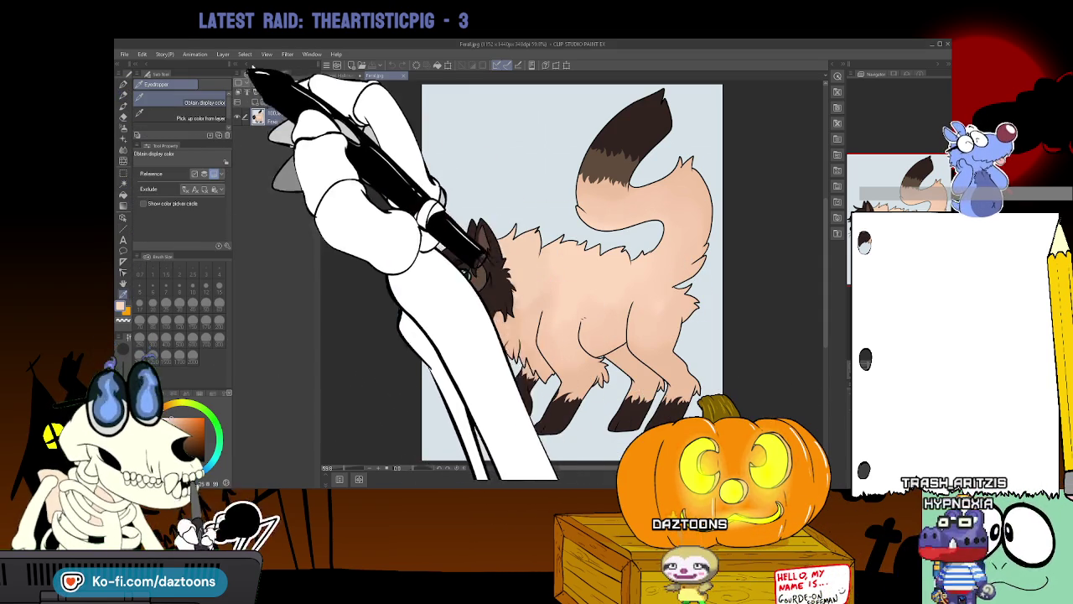
Auto-select the werewolf's body and mouth regions and fill them flat peach on a new layer.
click(331, 76)
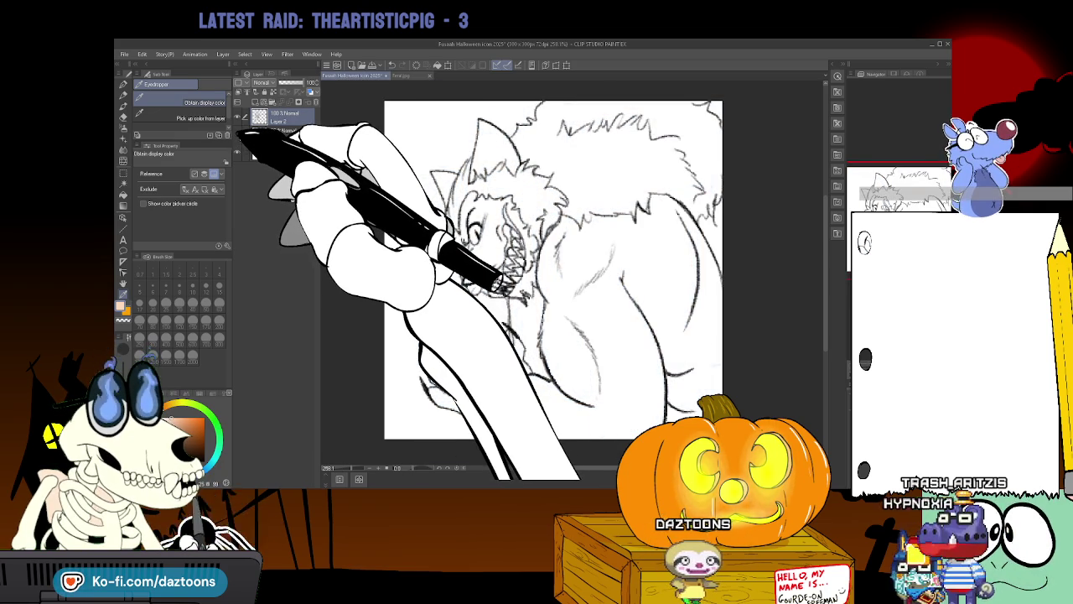
key(w)
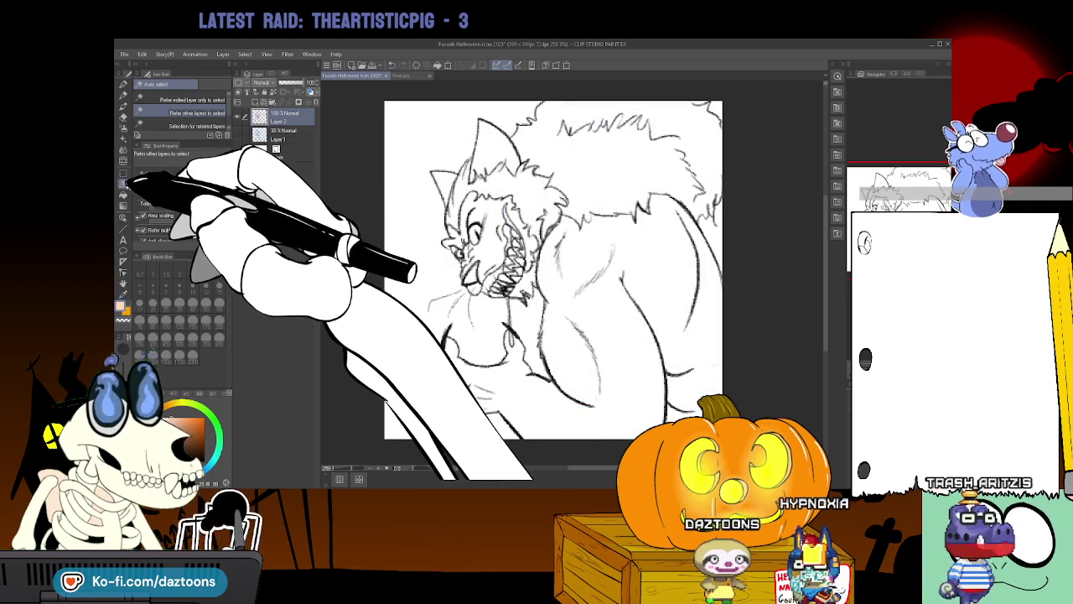
click(553, 117)
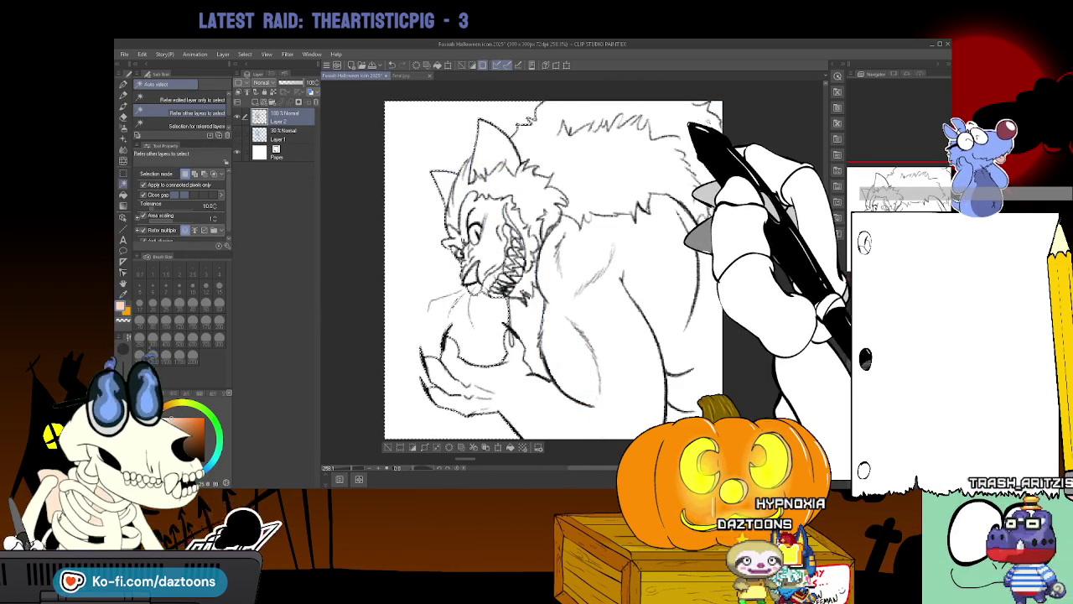
click(707, 108)
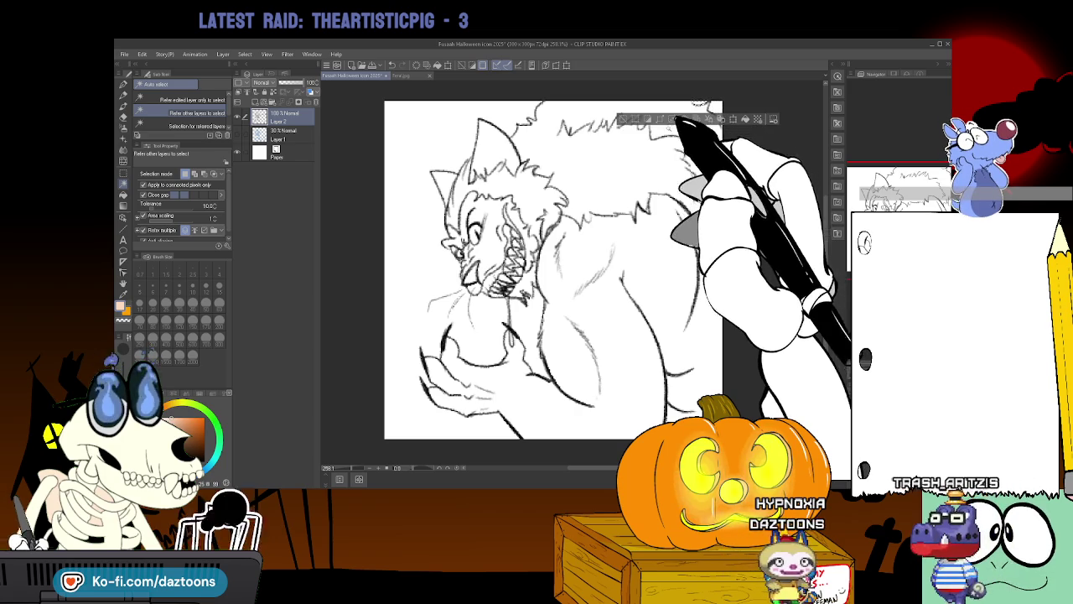
click(511, 309)
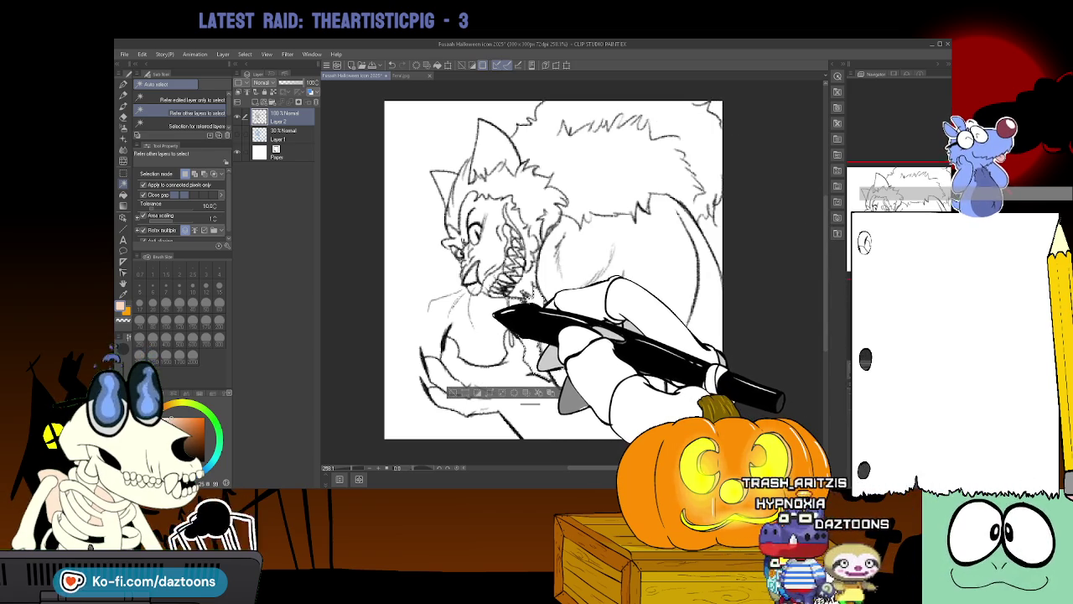
click(493, 311)
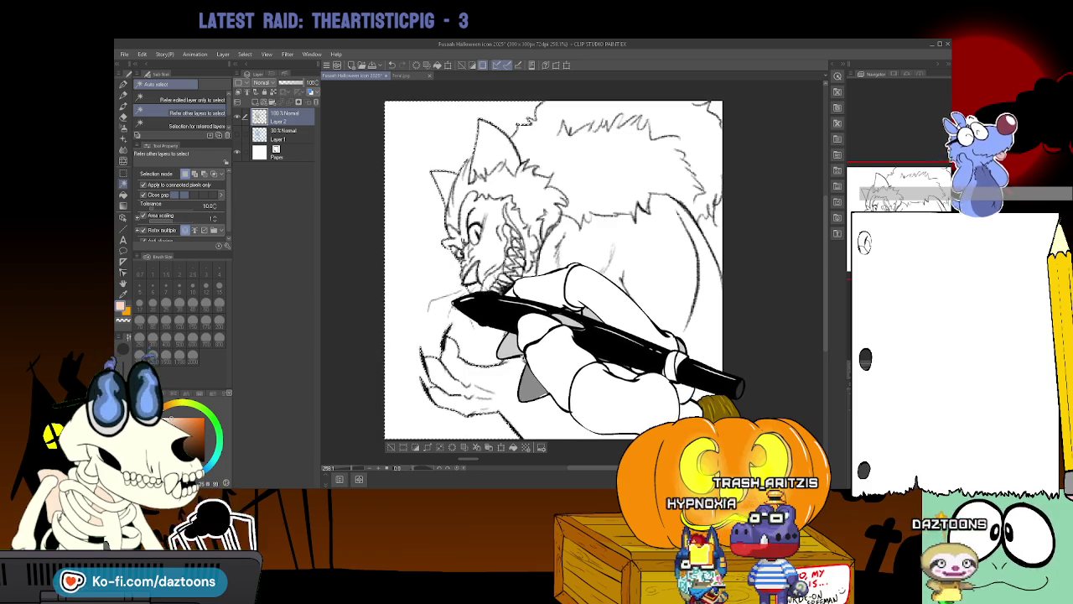
click(423, 141)
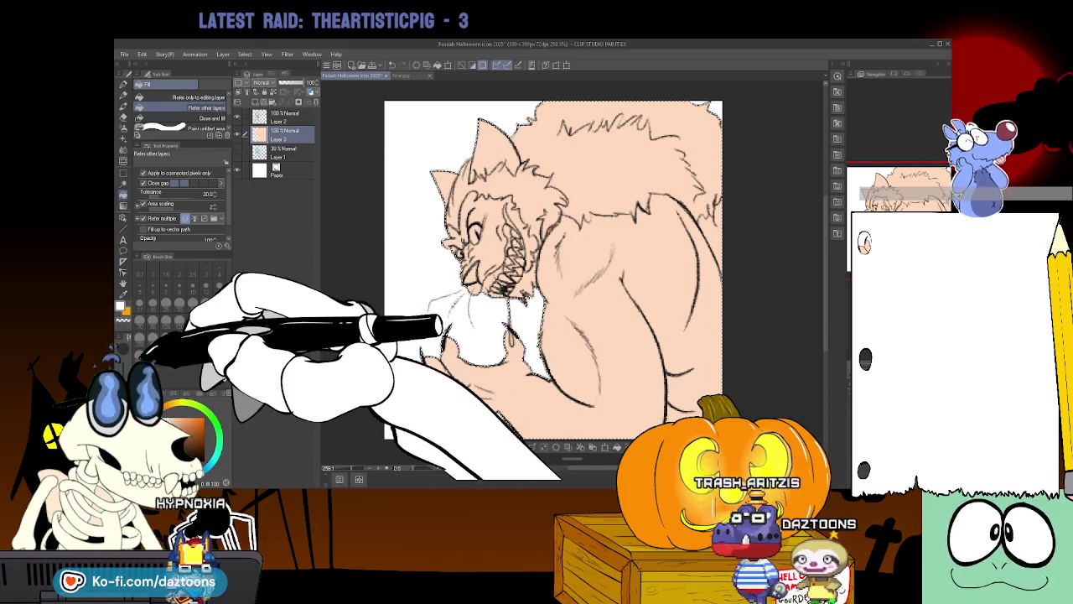
click(441, 325)
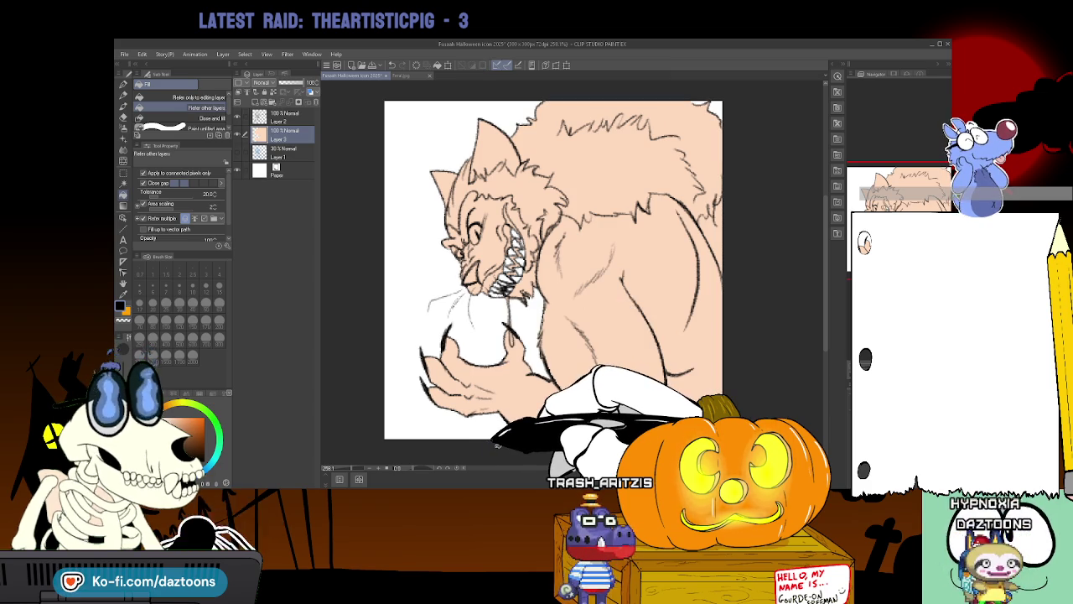
click(126, 173)
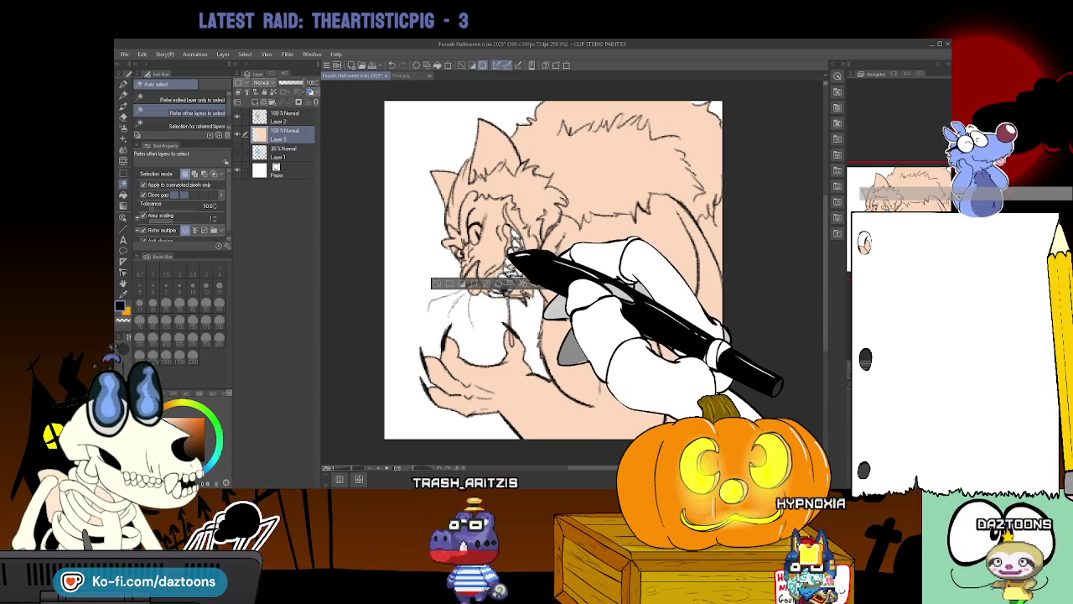
Clear the selection around the teeth, zoom in on the mouth and ink a dark line along the teeth.
drag(513, 261, 520, 256)
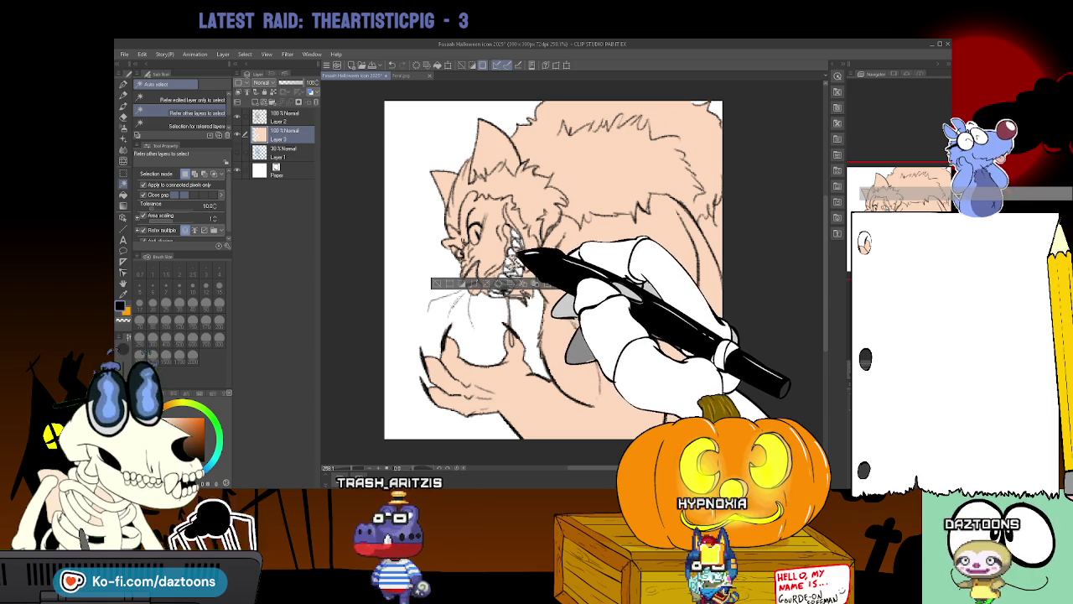
key(ctrl+d)
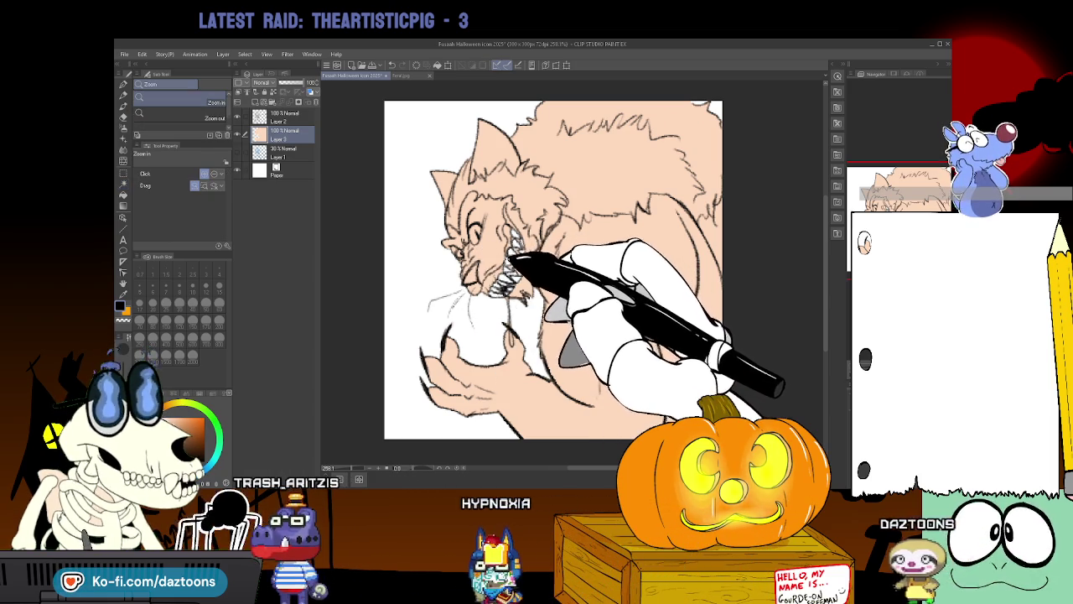
drag(503, 261, 448, 237)
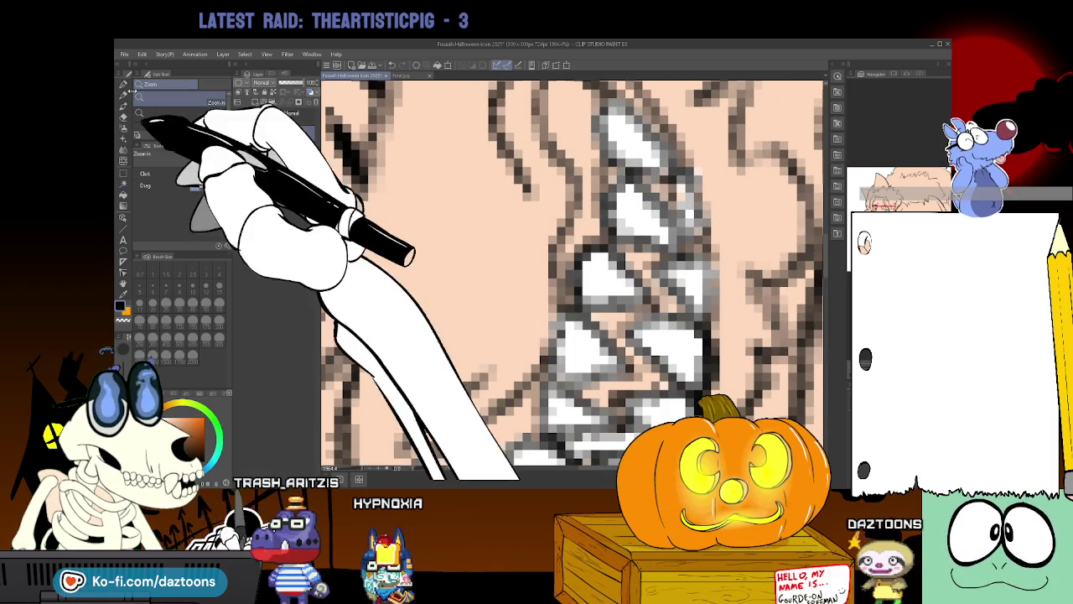
click(123, 117)
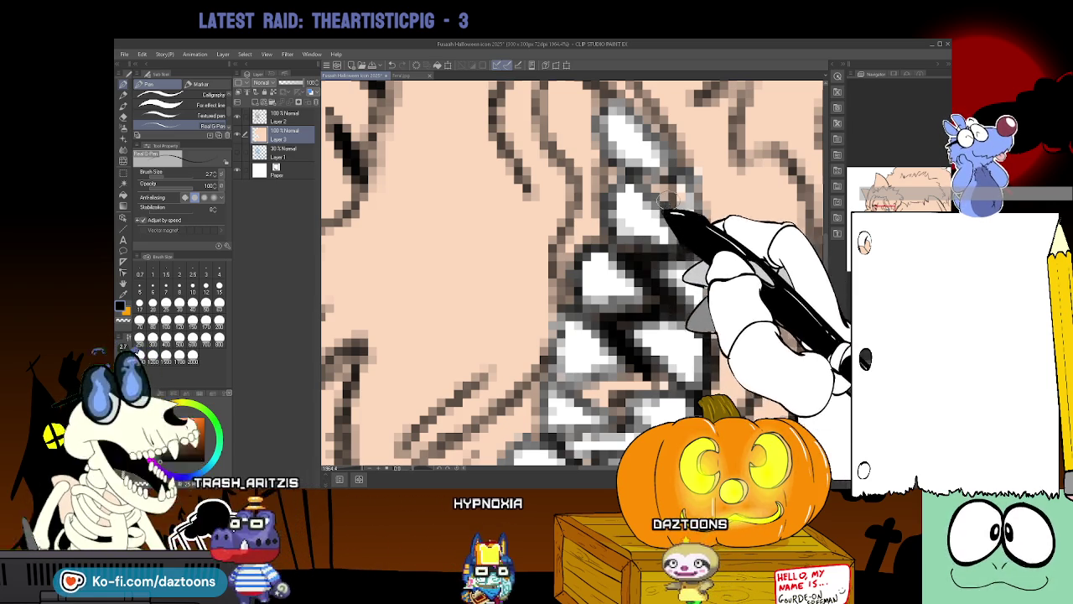
drag(673, 192, 627, 179)
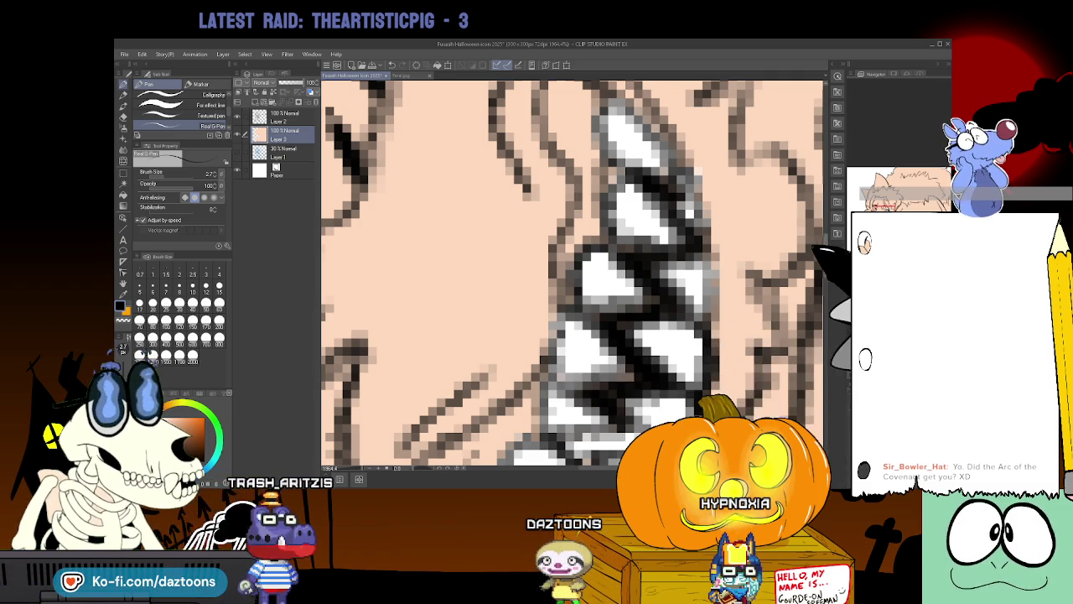
Ink a bold curved line beside the fangs, then zoom out to show the face and hand.
scroll(570, 268, up, 3)
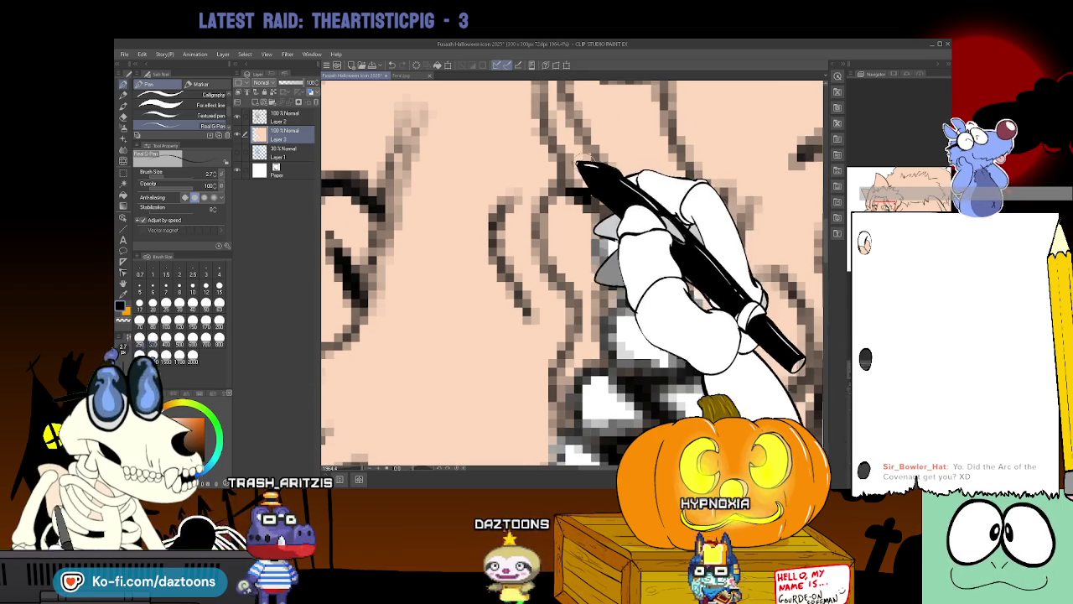
scroll(570, 272, up, 2)
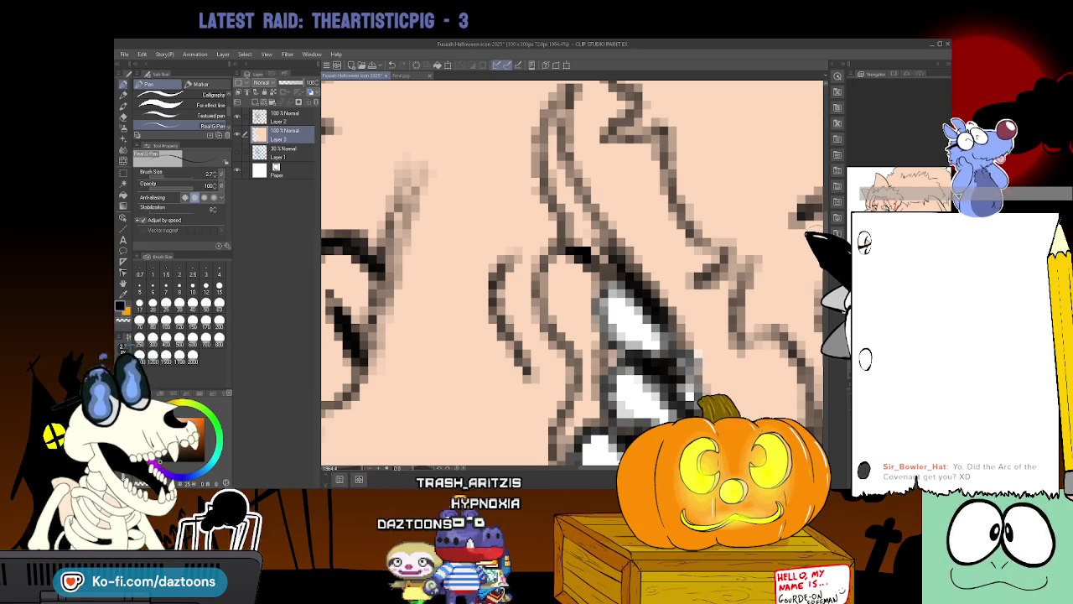
scroll(570, 272, up, 2)
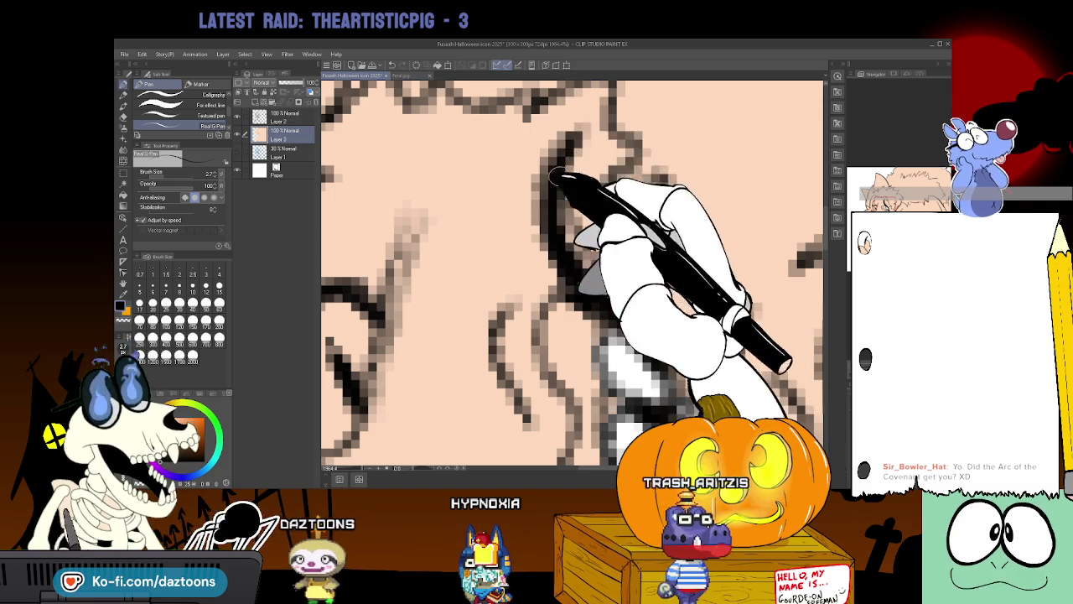
drag(577, 132, 580, 256)
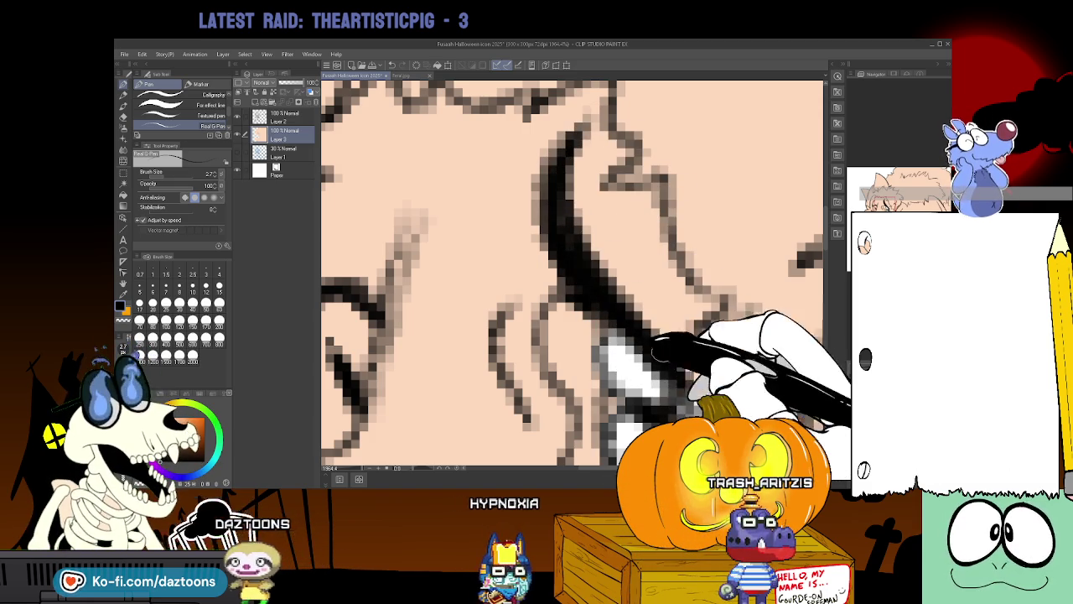
scroll(637, 319, down, 2)
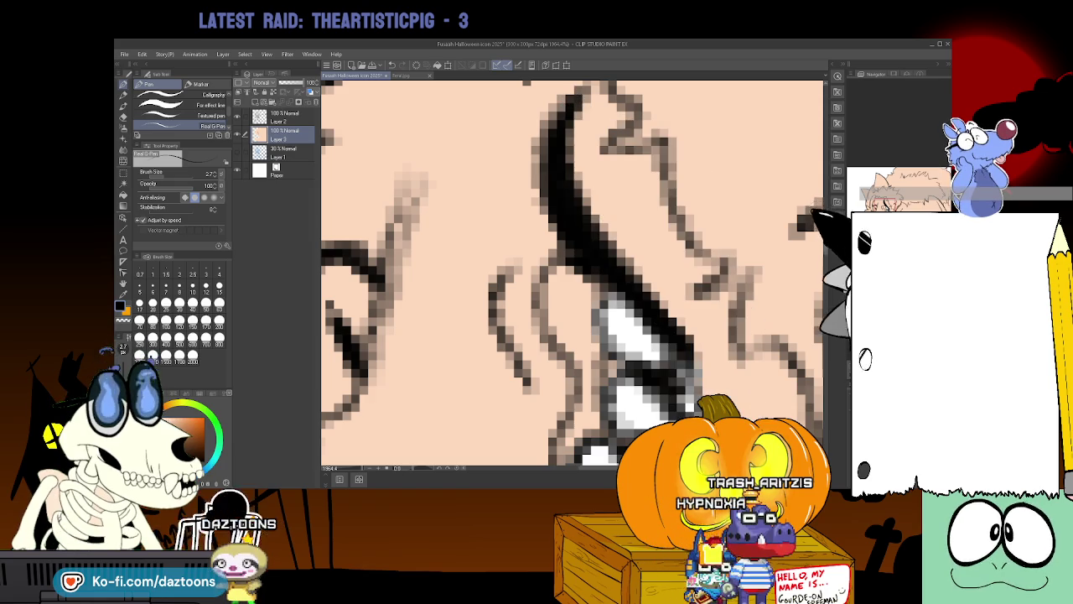
scroll(579, 227, down, 5)
scroll(628, 228, down, 3)
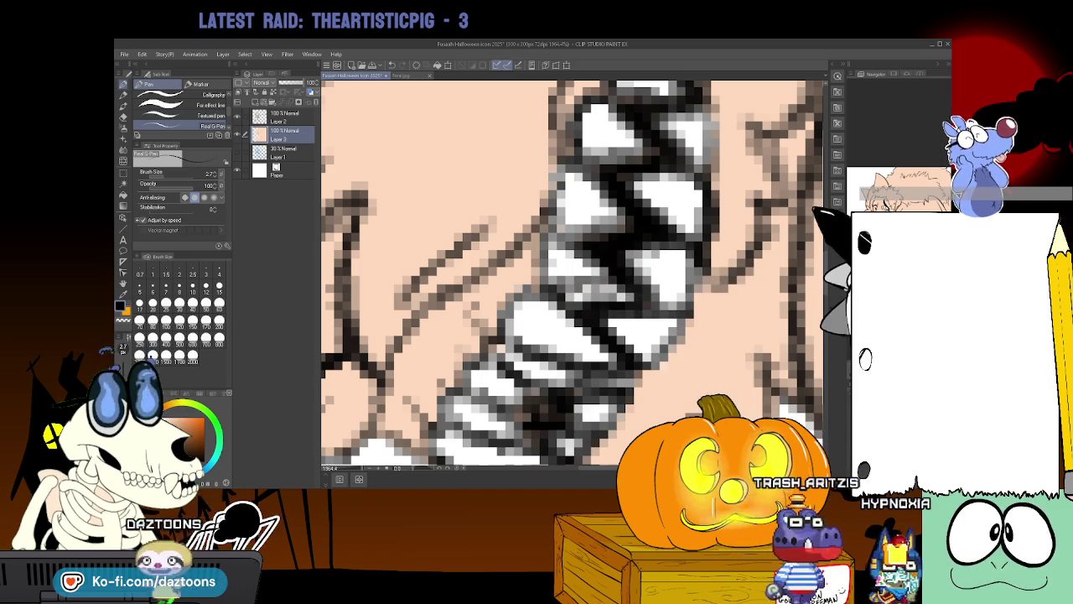
scroll(552, 328, down, 2)
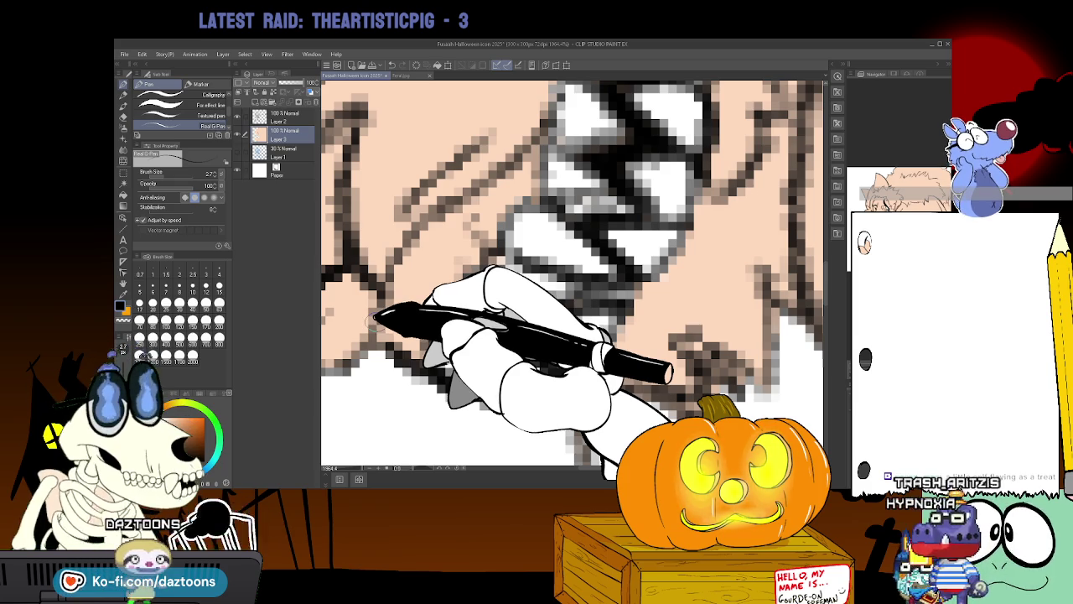
key(ctrl+space)
drag(695, 220, 679, 179)
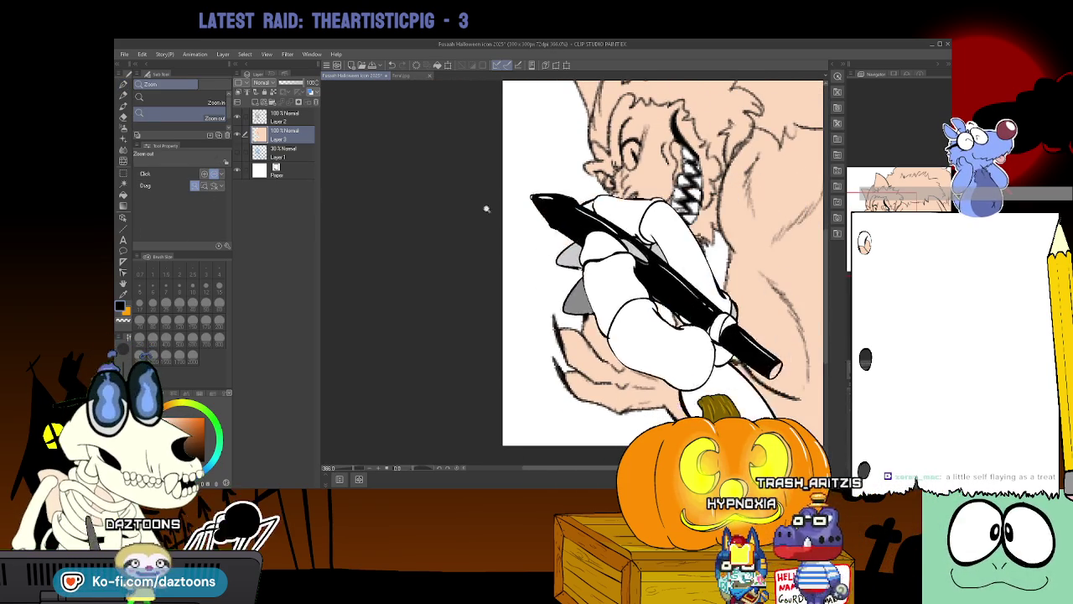
With the G-pen active, pan over the werewolf's head and body and pick red from the colour wheel.
click(124, 89)
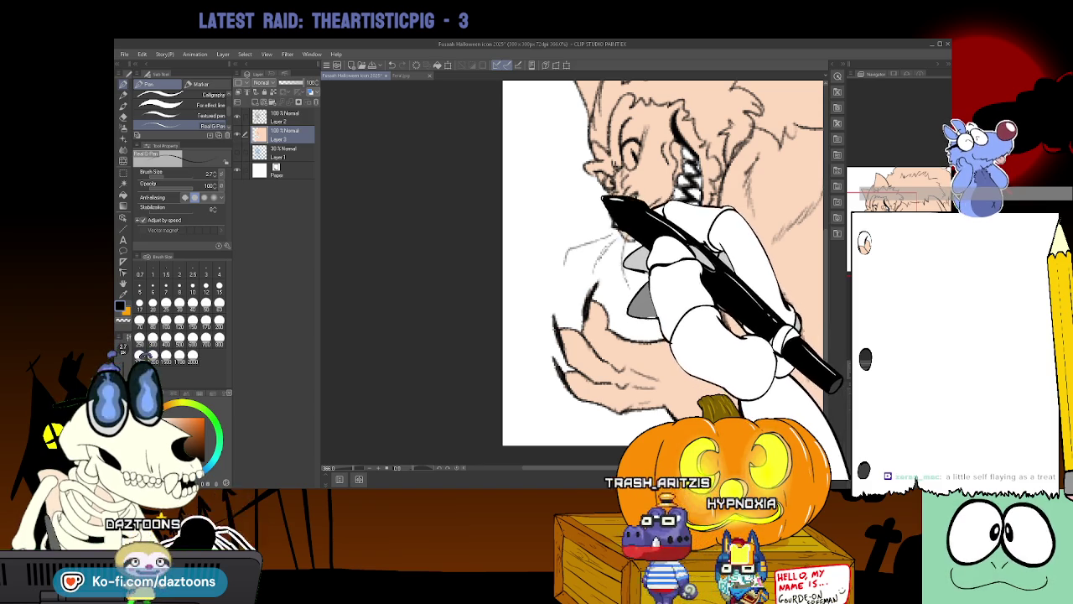
scroll(817, 247, down, 1)
scroll(817, 247, down, 1)
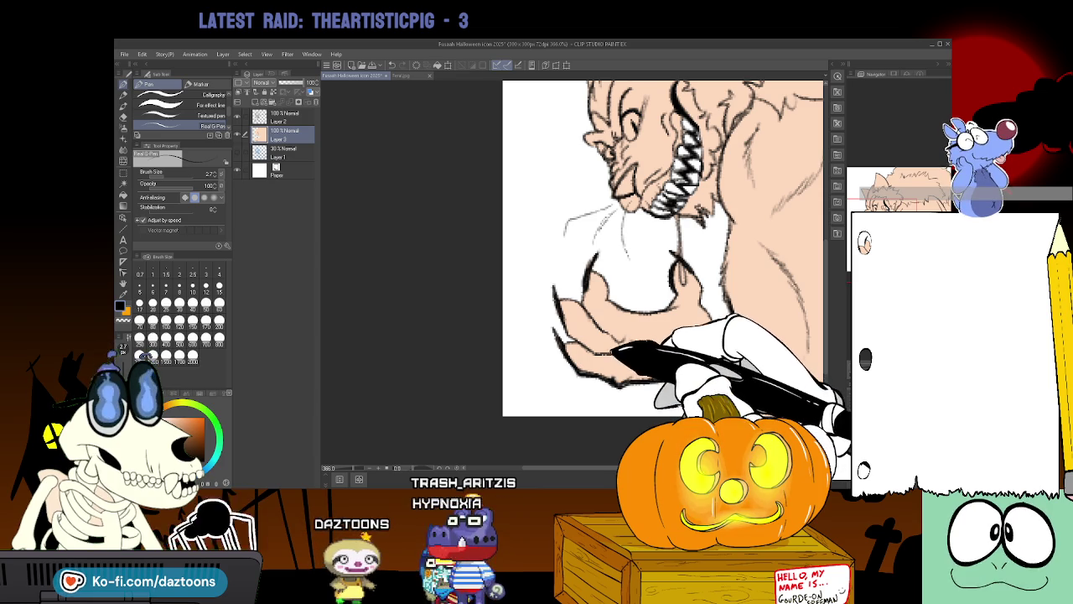
scroll(662, 247, right, 5)
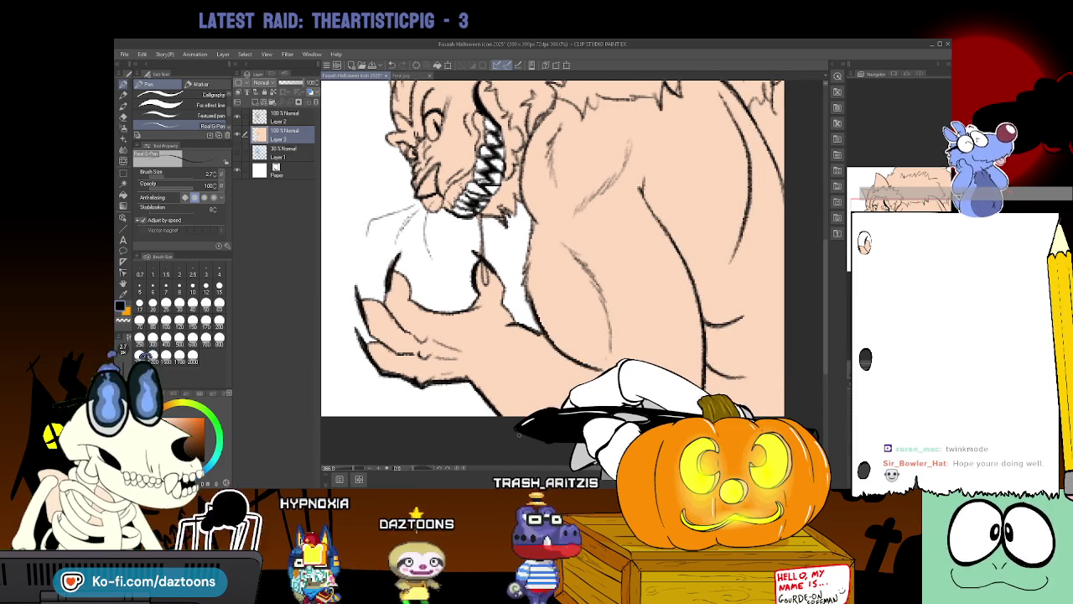
scroll(553, 243, down, 1)
scroll(553, 252, up, 2)
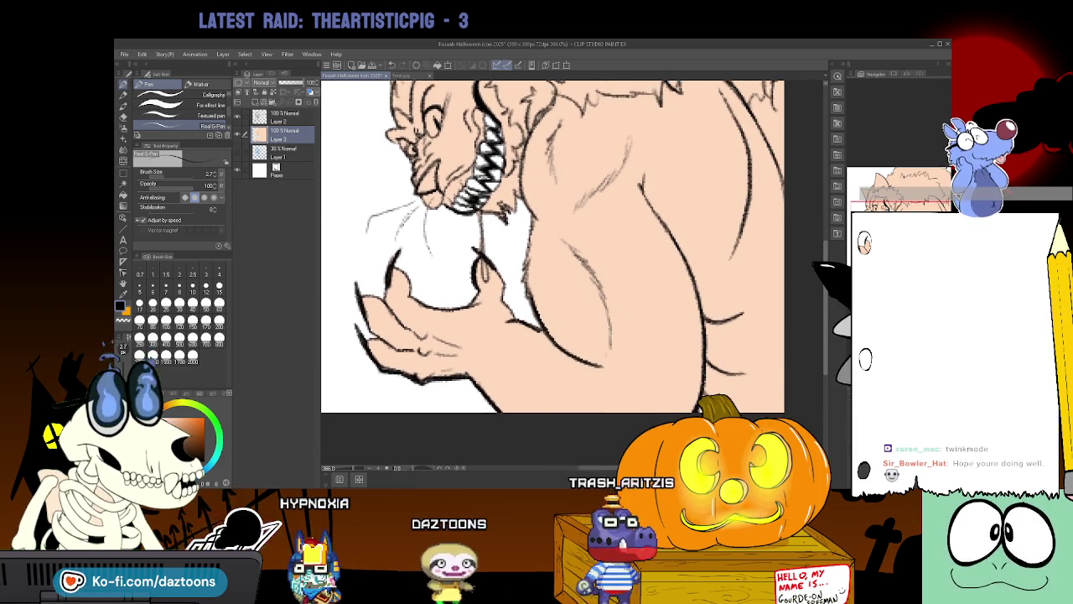
scroll(554, 252, up, 3)
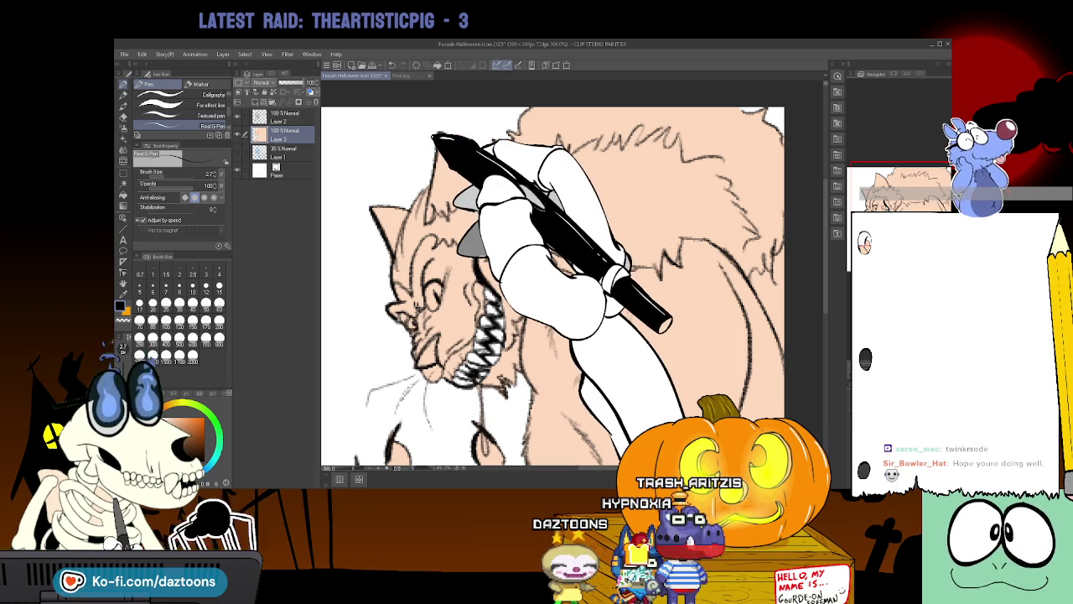
scroll(553, 277, down, 2)
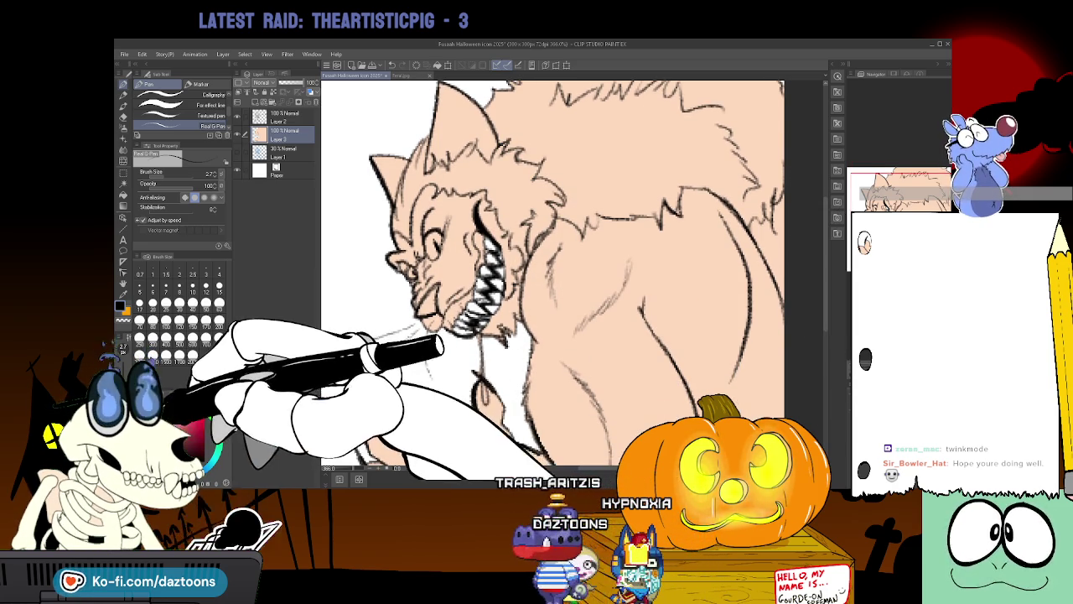
click(164, 394)
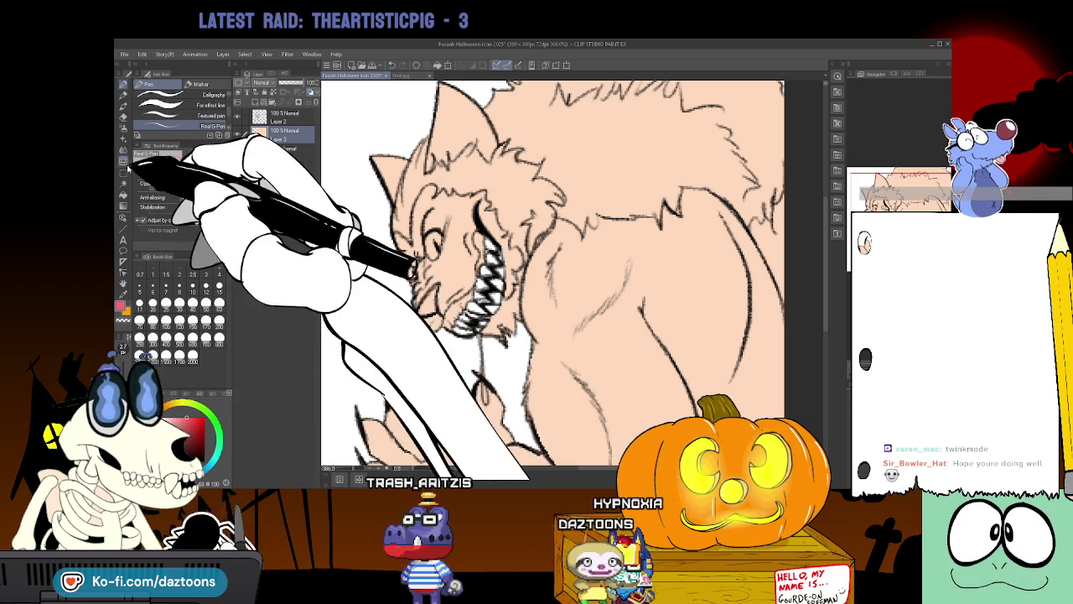
click(123, 193)
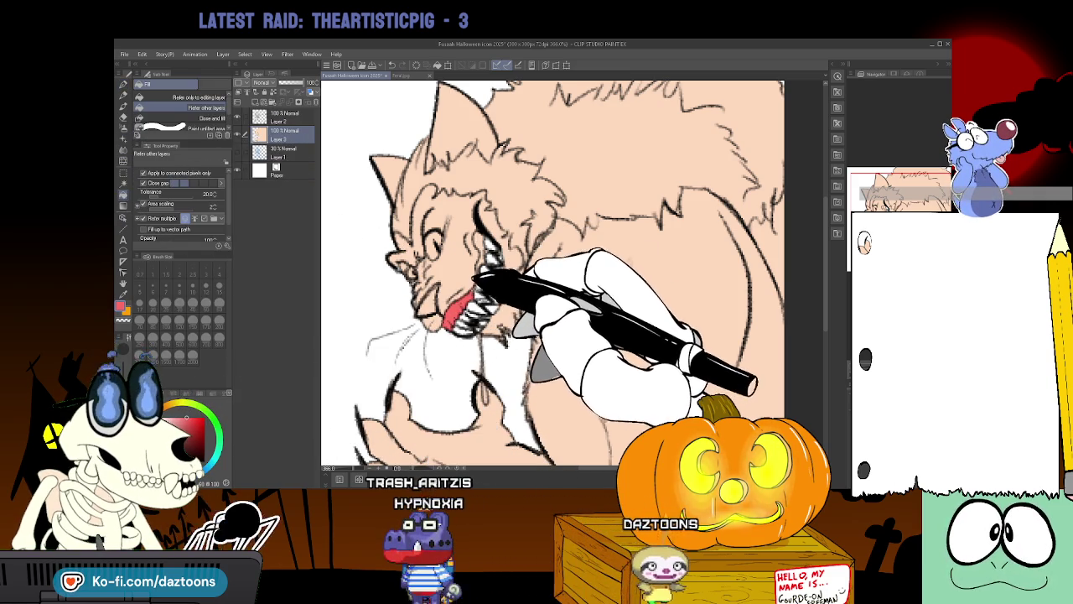
Fill the inside of the werewolf's mouth red and ink detail lines within it.
click(476, 239)
click(124, 85)
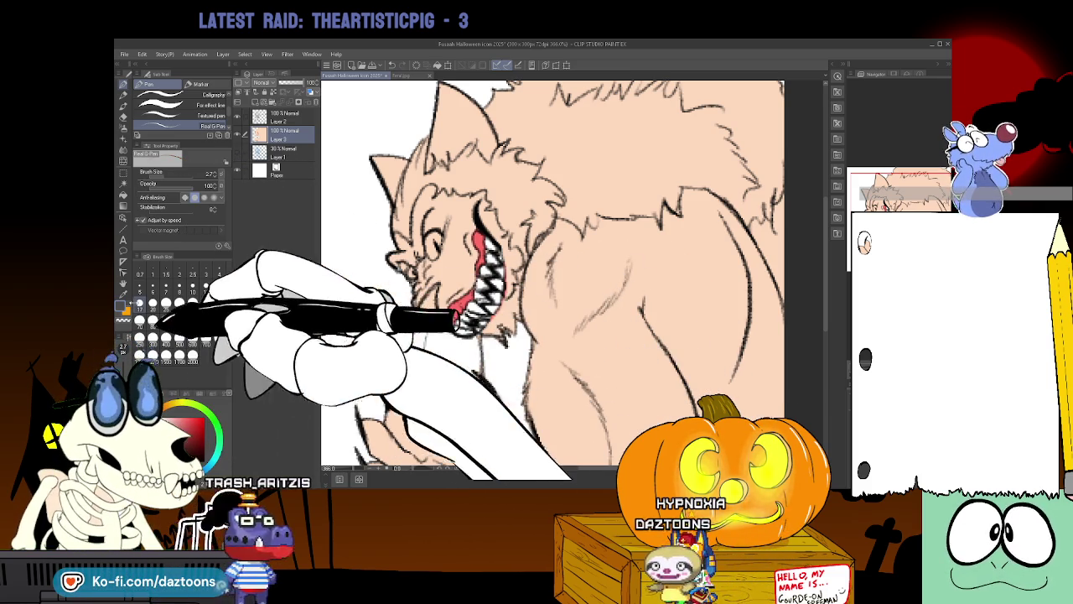
click(123, 193)
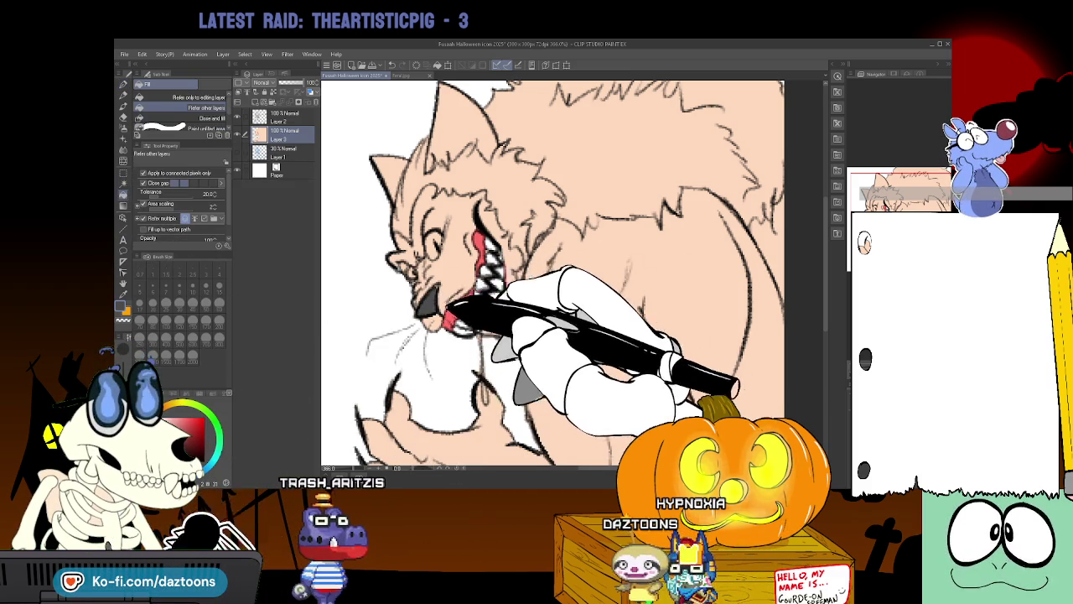
click(124, 93)
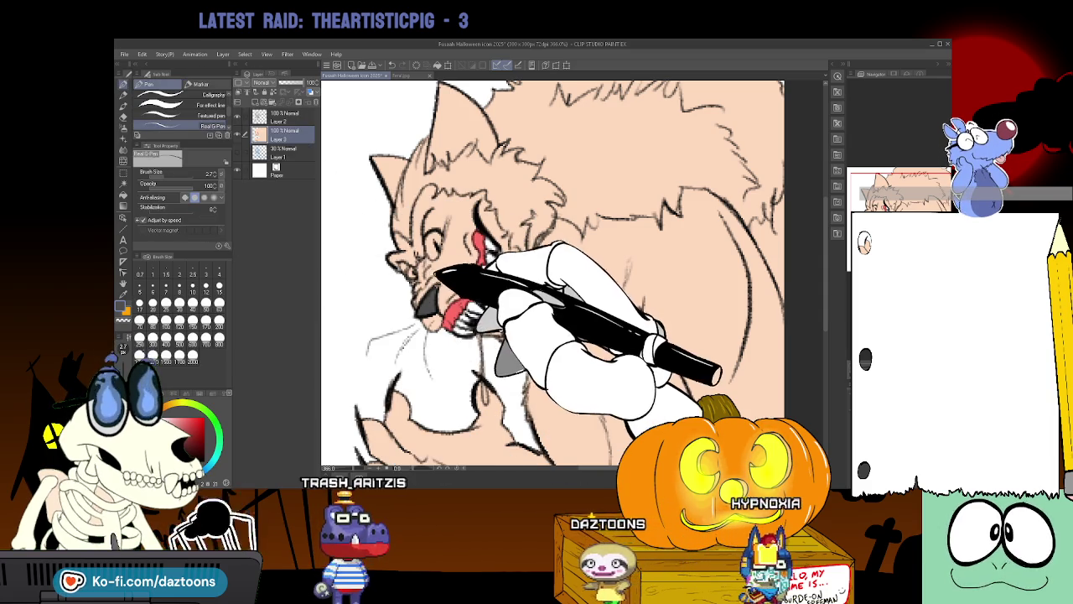
drag(482, 243, 487, 326)
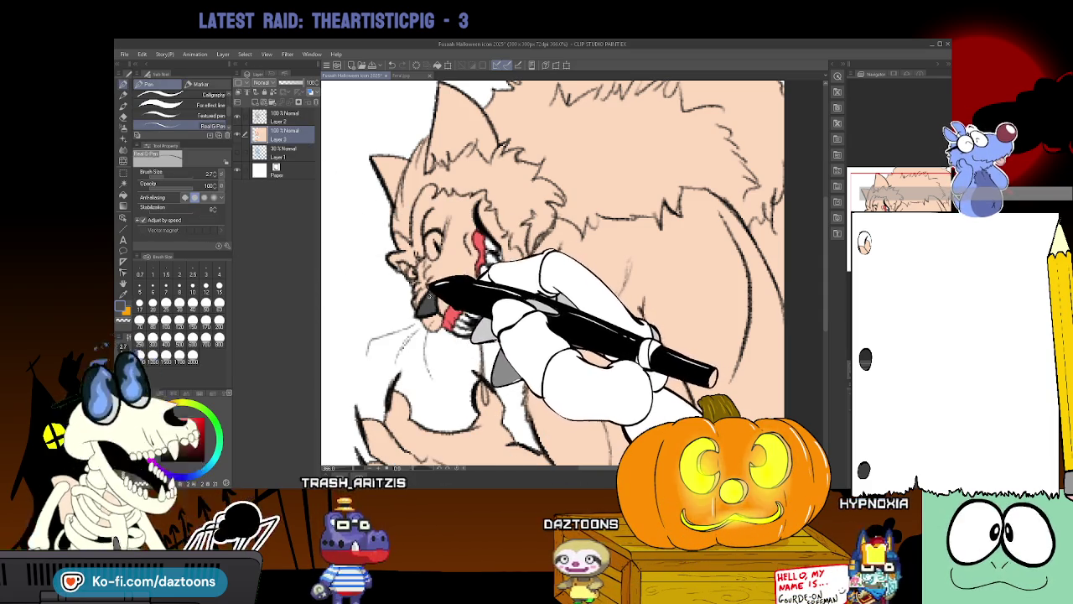
Pick yellow and fill both werewolf eyes with it.
click(209, 401)
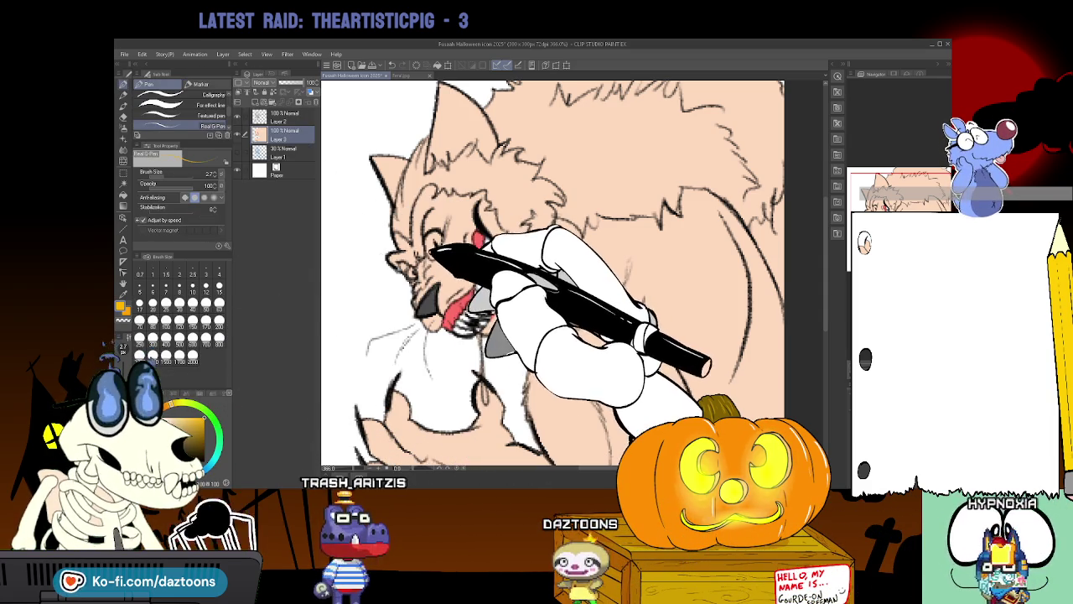
click(124, 216)
click(411, 273)
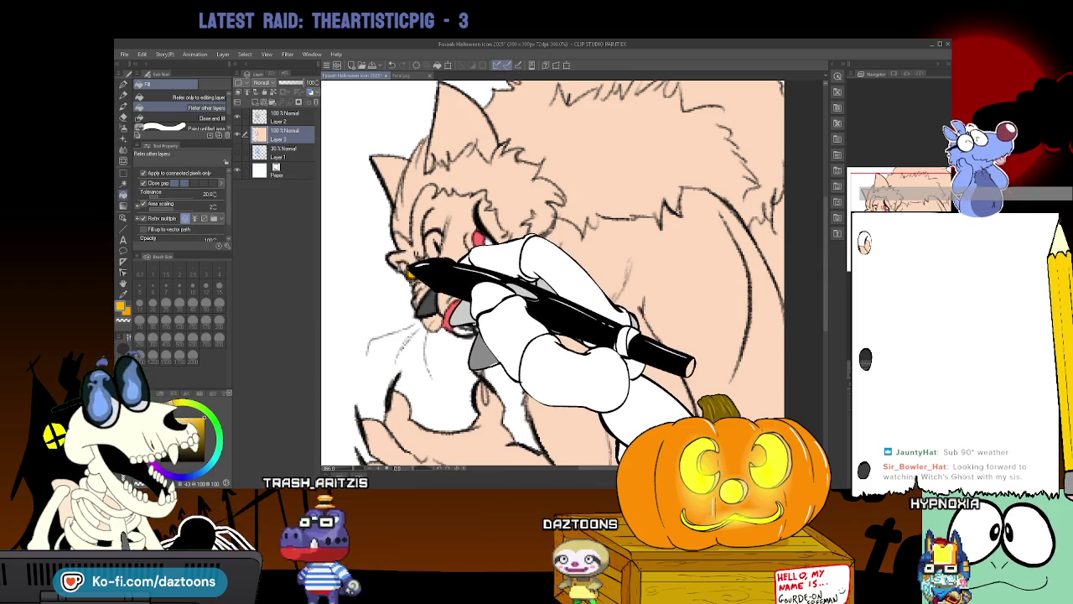
click(431, 242)
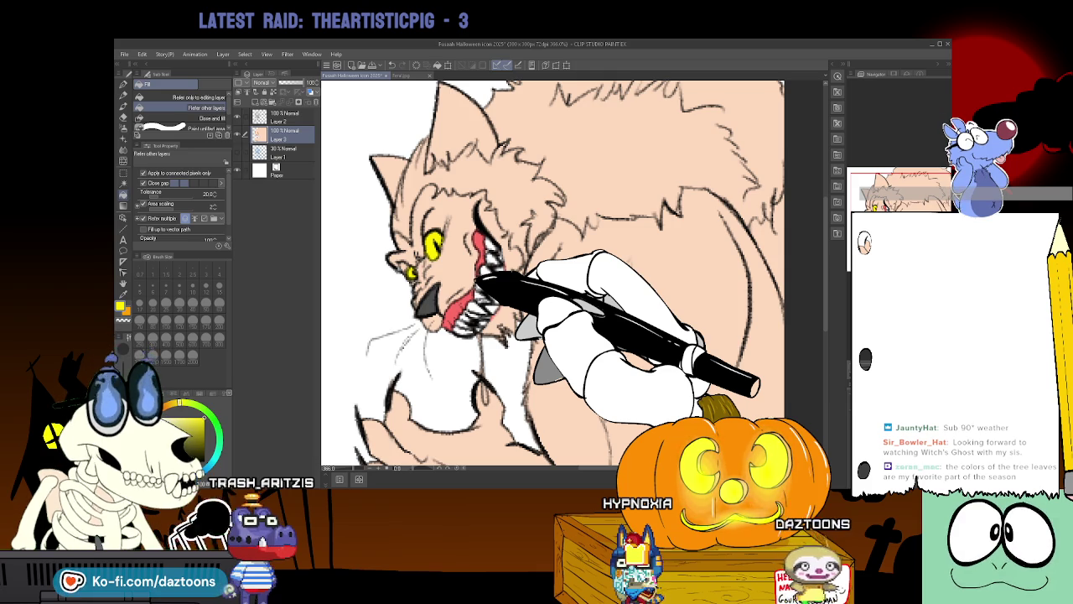
Switch to the Final.jpg cat reference illustration.
click(401, 75)
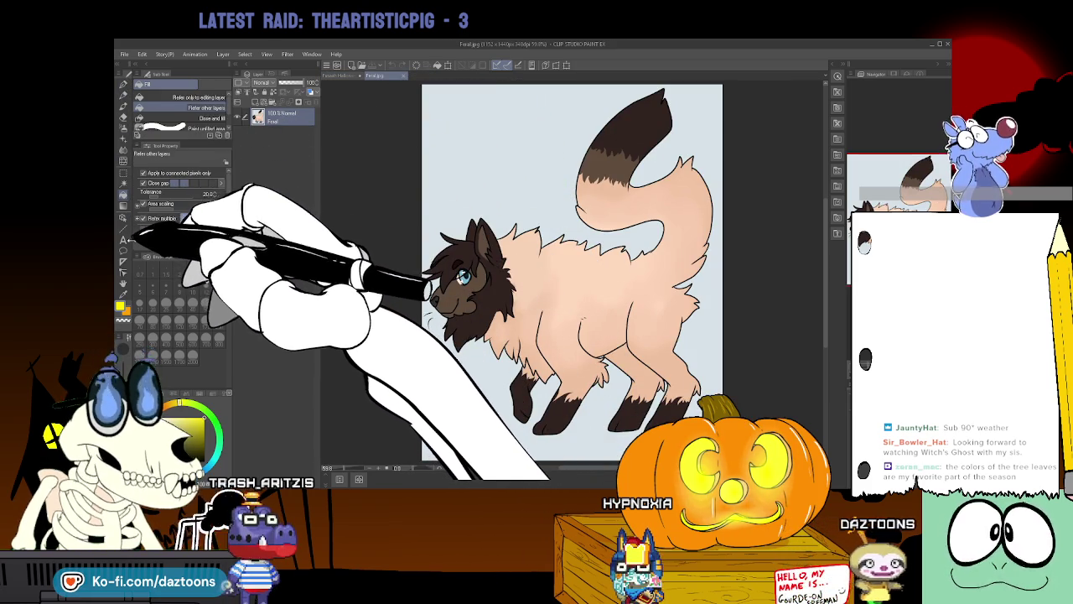
Eyedrop the cat's dark brown and fill the werewolf's face and snout with it.
key(i)
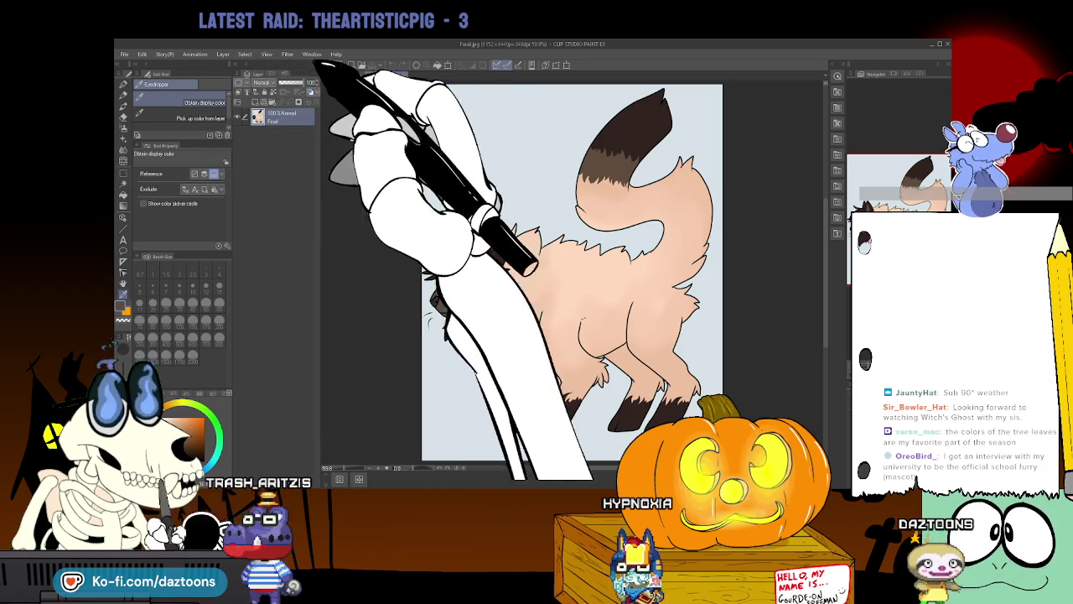
click(356, 75)
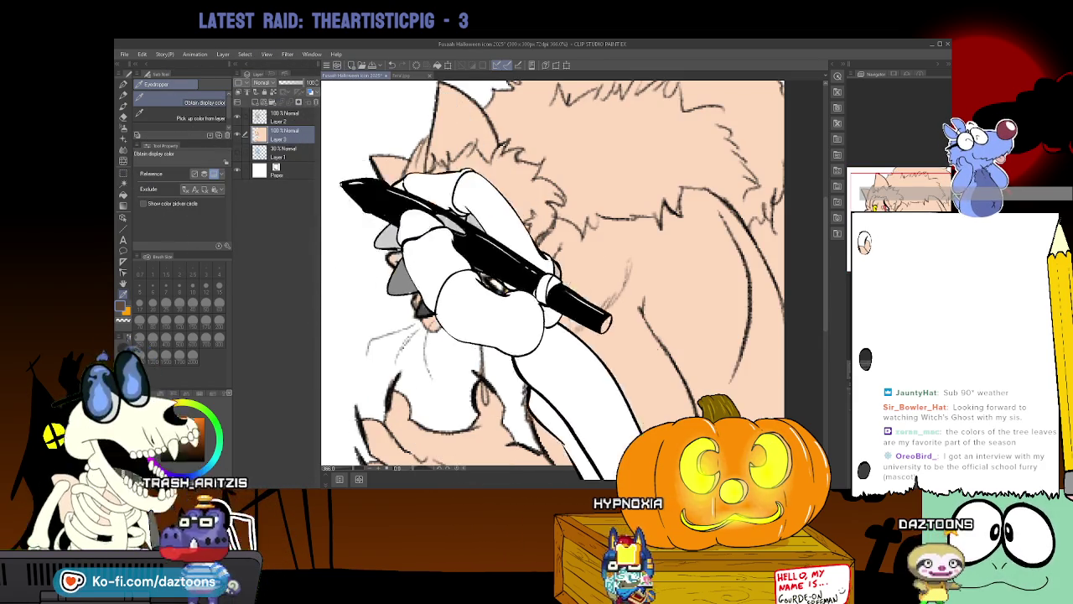
key(g)
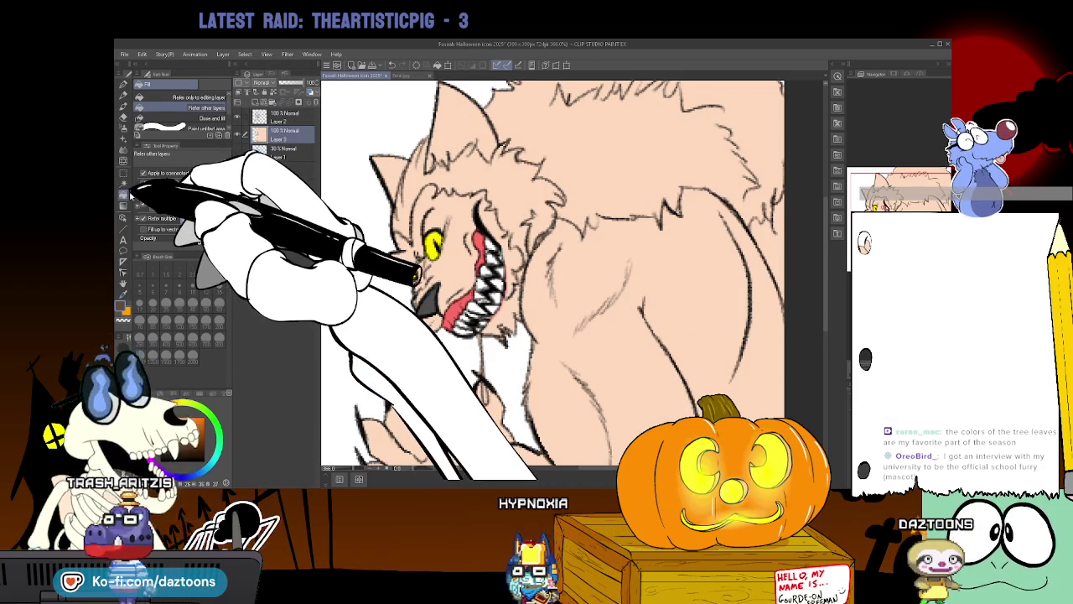
click(444, 201)
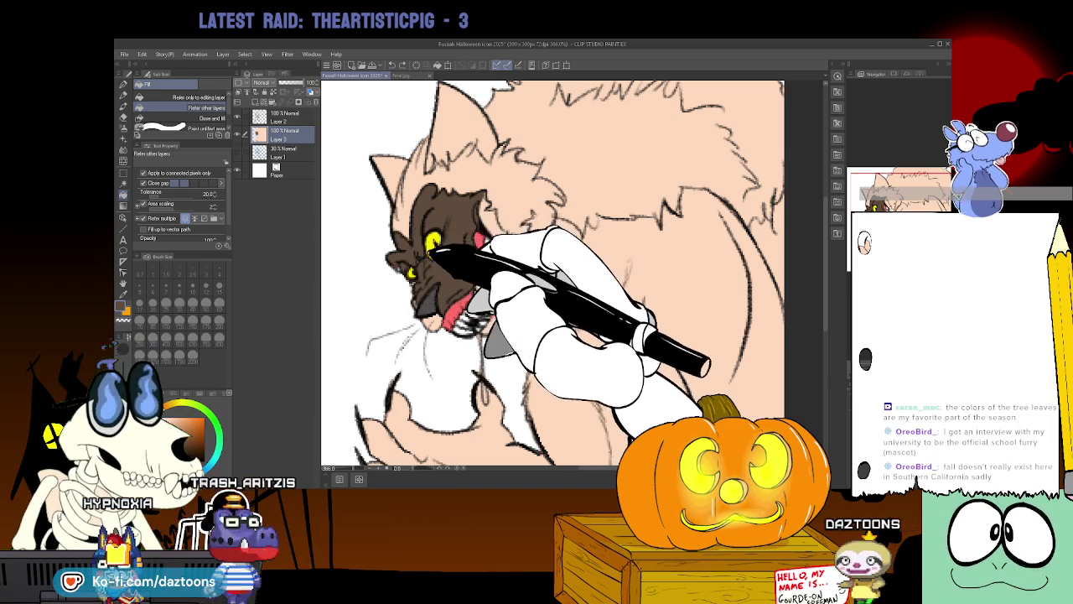
key(p)
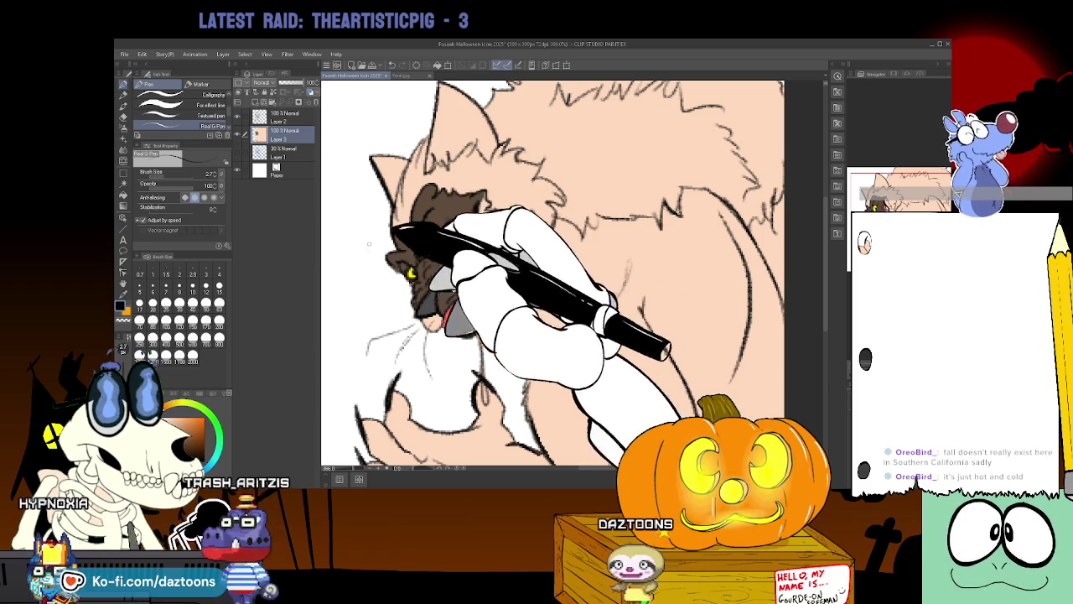
key(i)
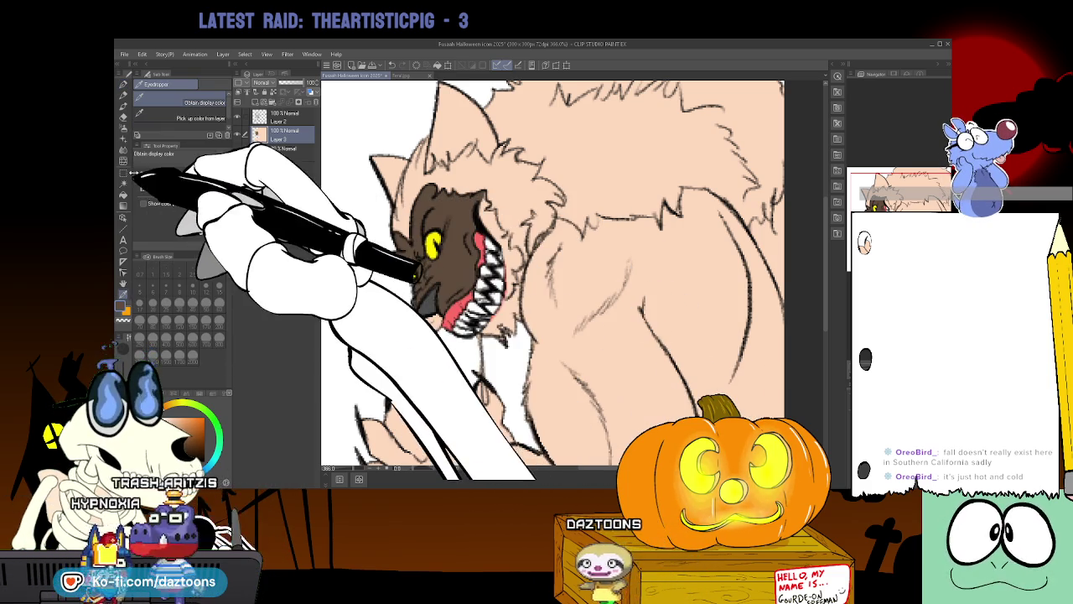
click(123, 194)
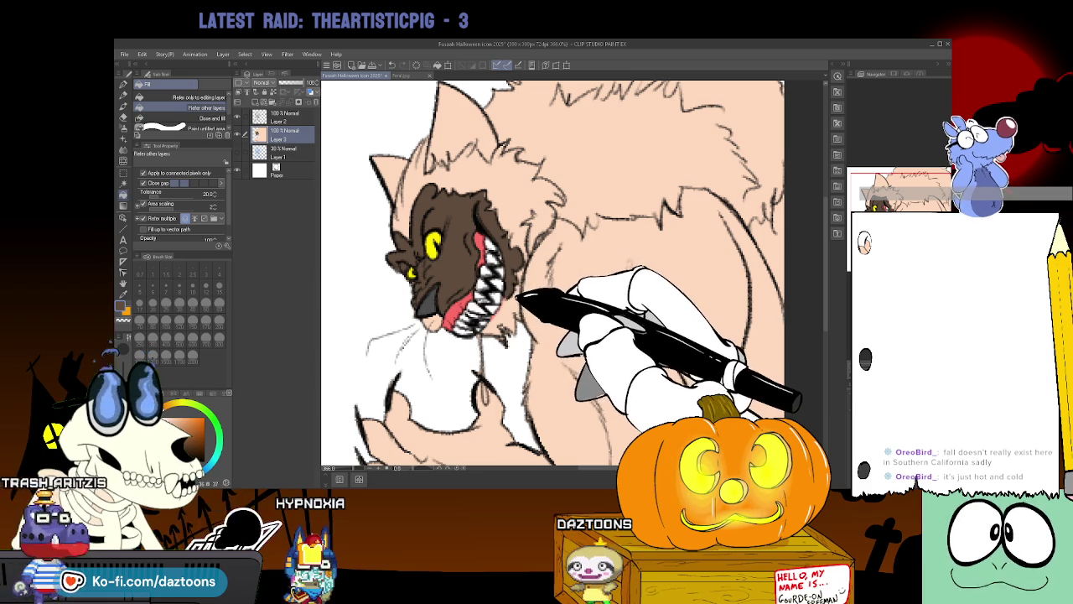
click(374, 76)
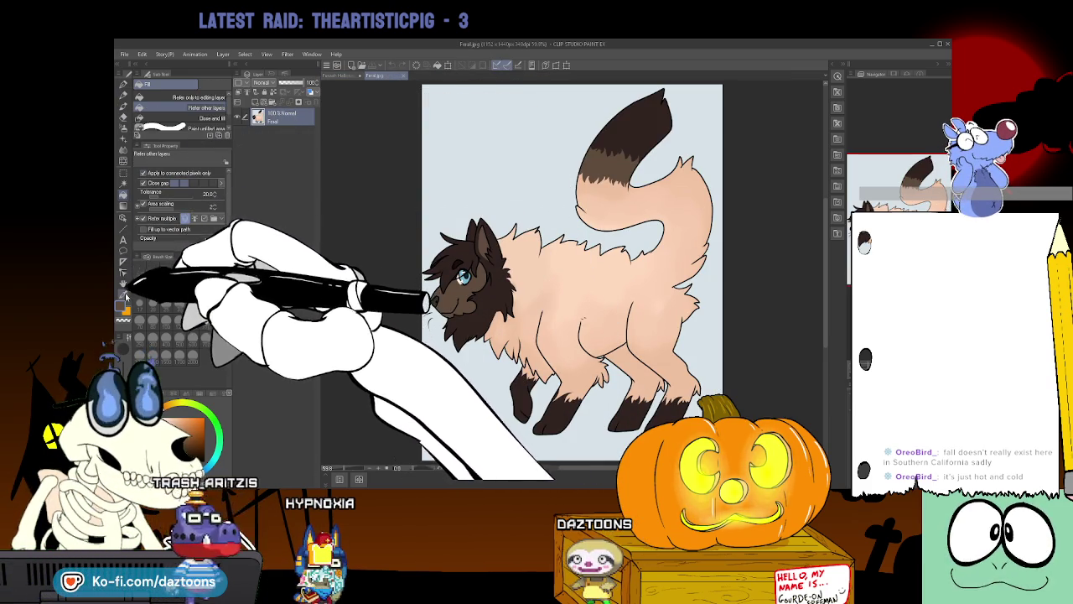
Fill the werewolf's head fur with the sampled brown, undoing a darker fill attempt.
key(i)
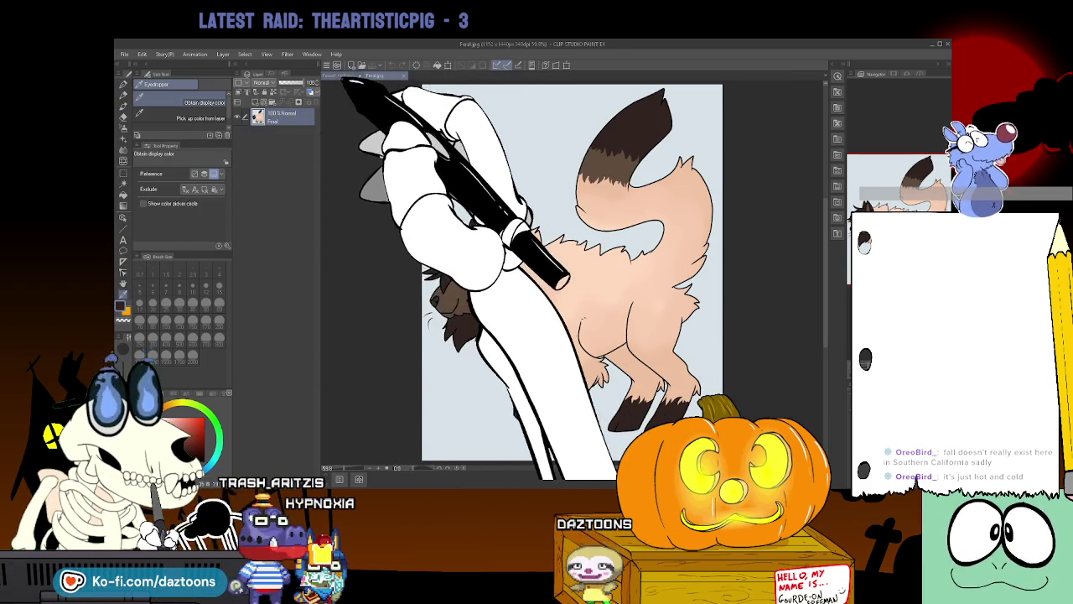
click(345, 75)
click(125, 193)
click(513, 205)
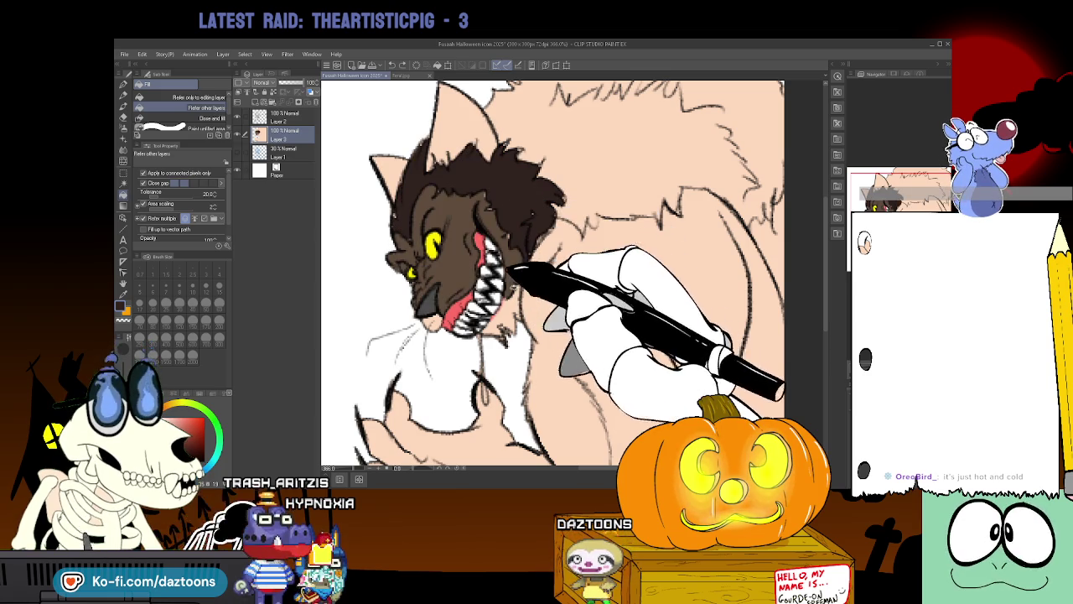
click(520, 272)
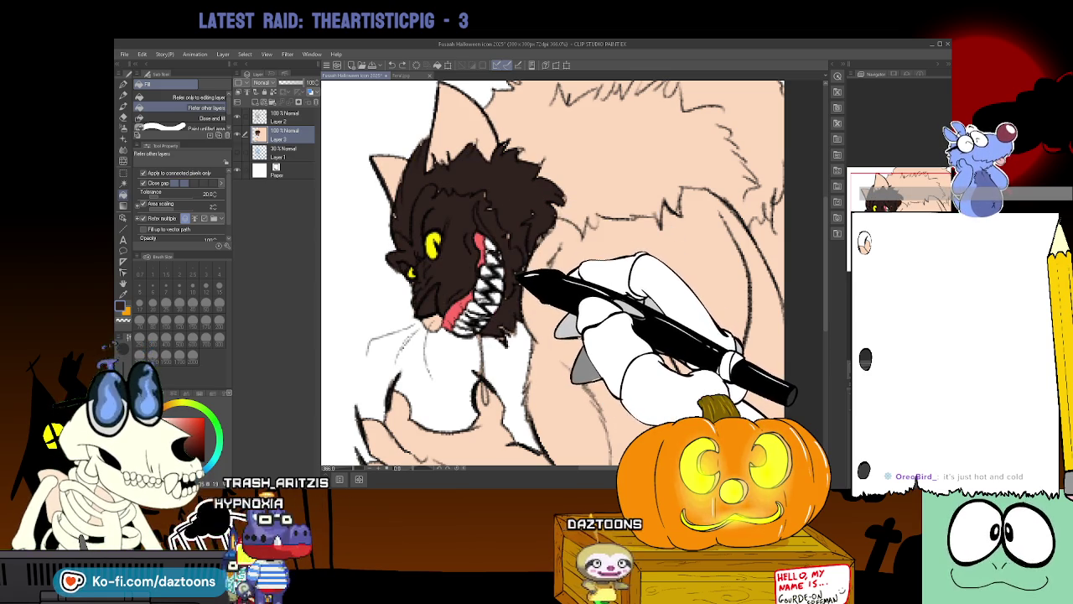
key(ctrl+z)
Draw spiky brown hair strands across the top of the head with the pencil.
key(p)
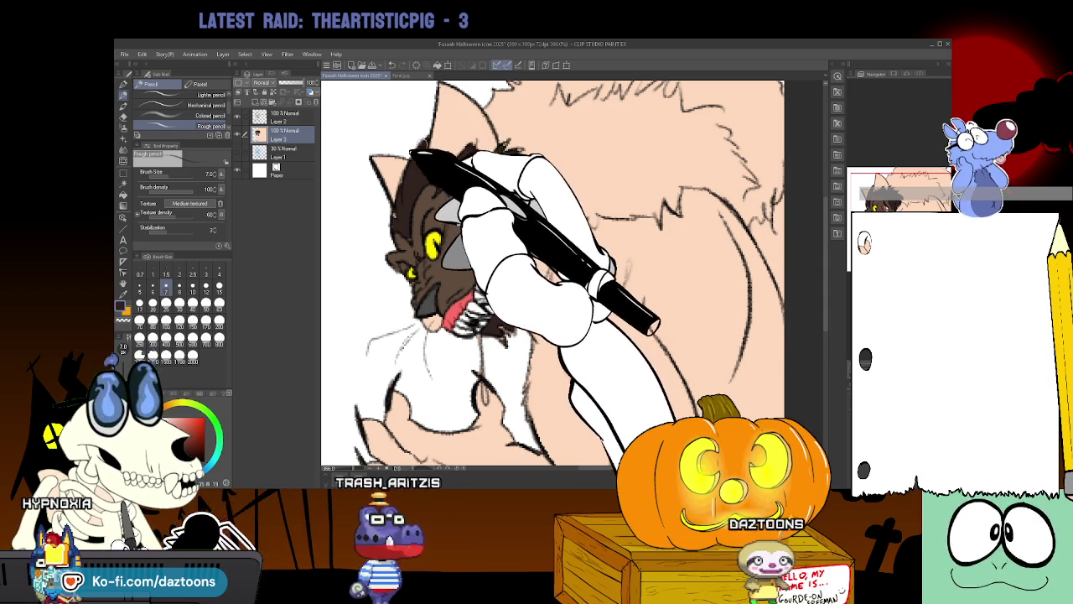
mouse_move(411, 152)
mouse_down()
mouse_move(393, 217)
mouse_move(405, 238)
mouse_up()
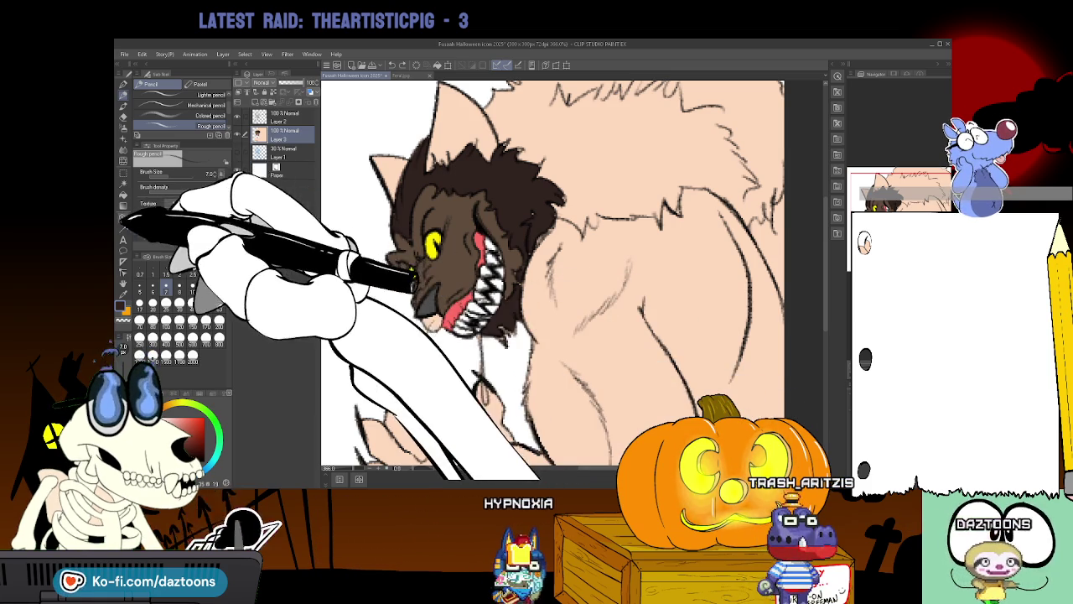
click(123, 116)
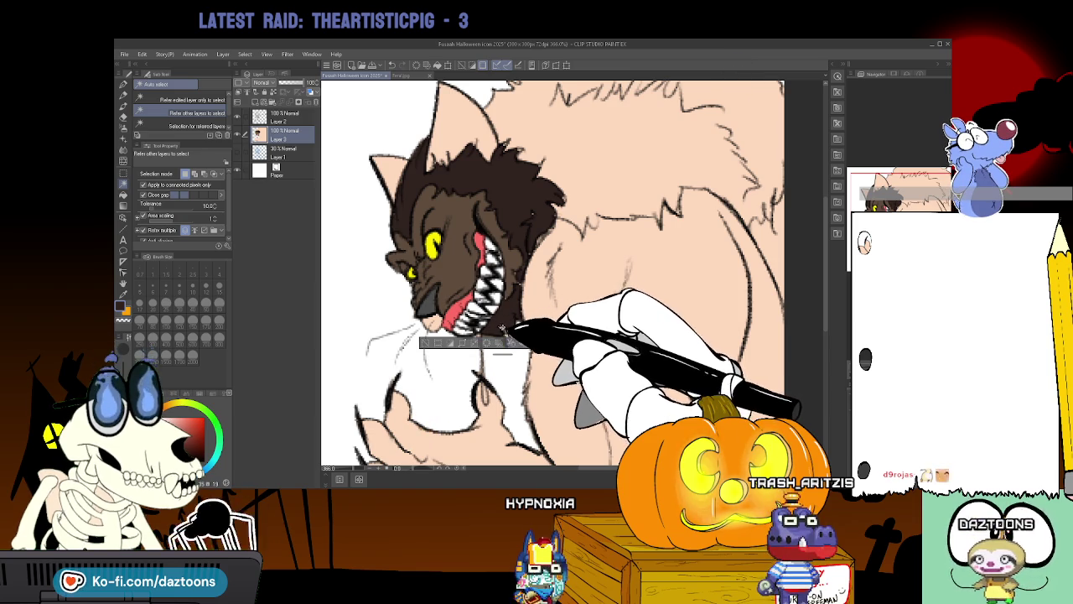
Deselect the area under the wolf's chin and cycle through Eraser and Eyedropper back to Pencil.
click(424, 342)
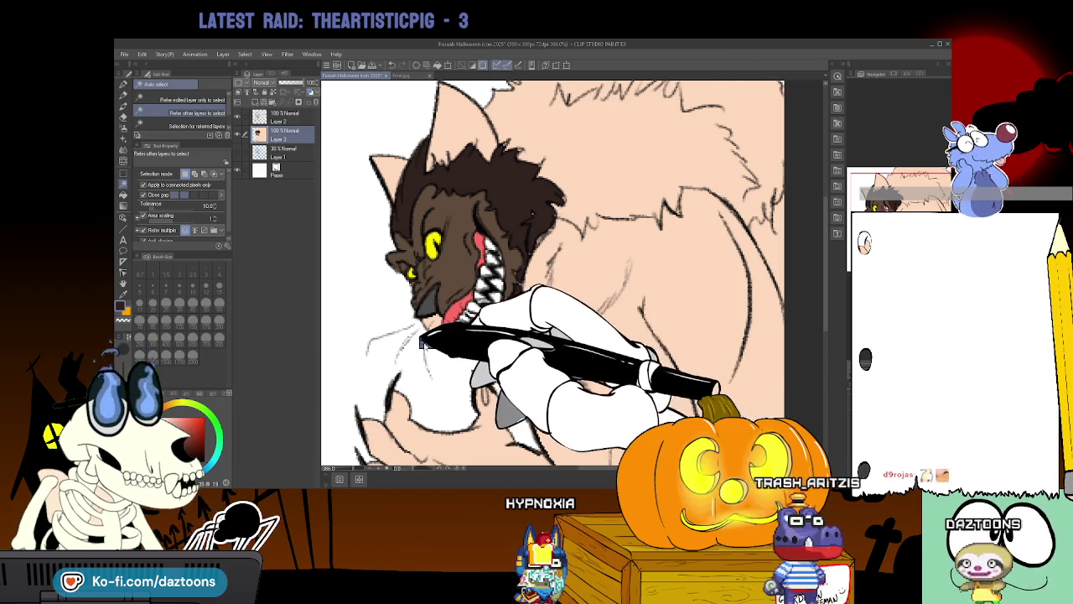
key(e)
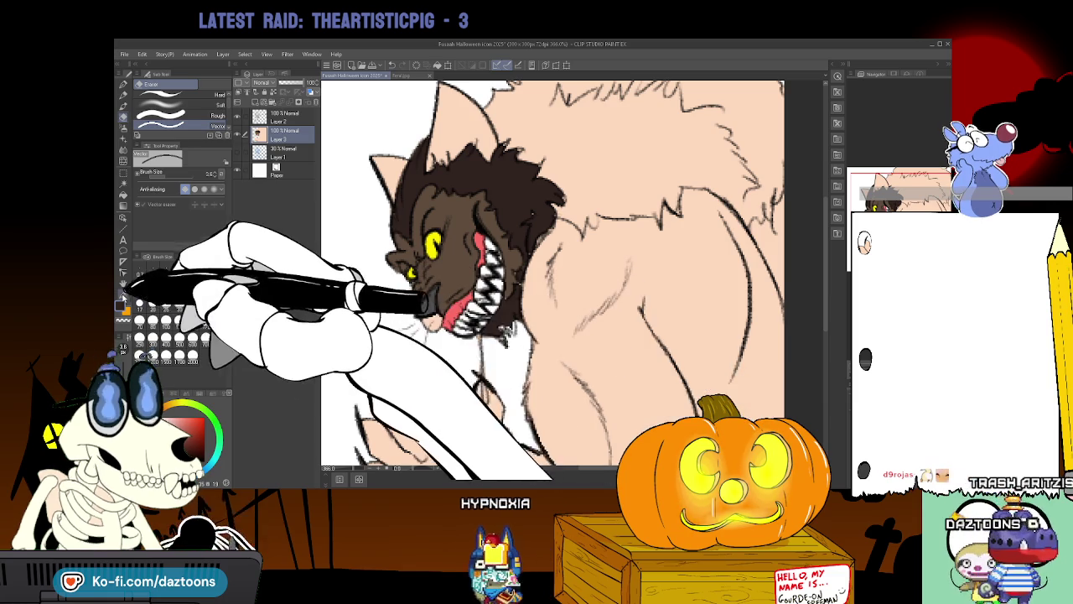
key(i)
key(p)
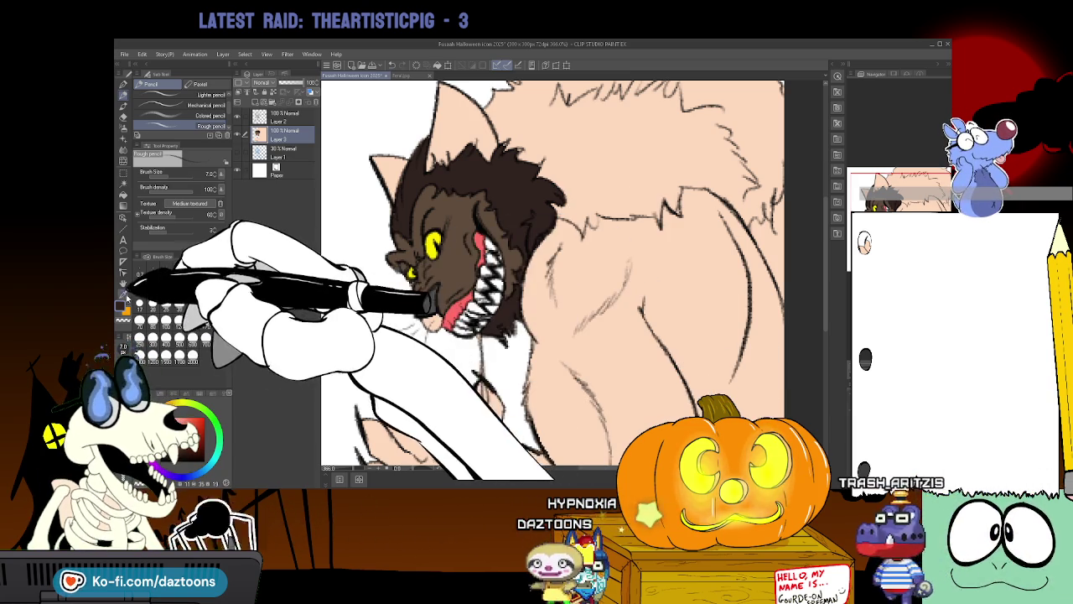
key(h)
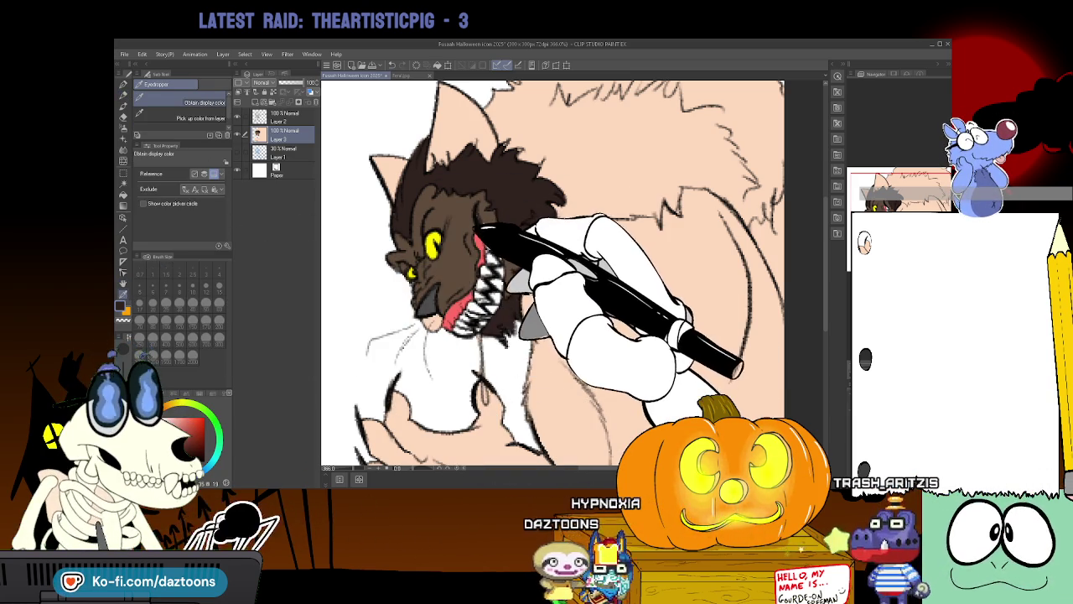
click(123, 84)
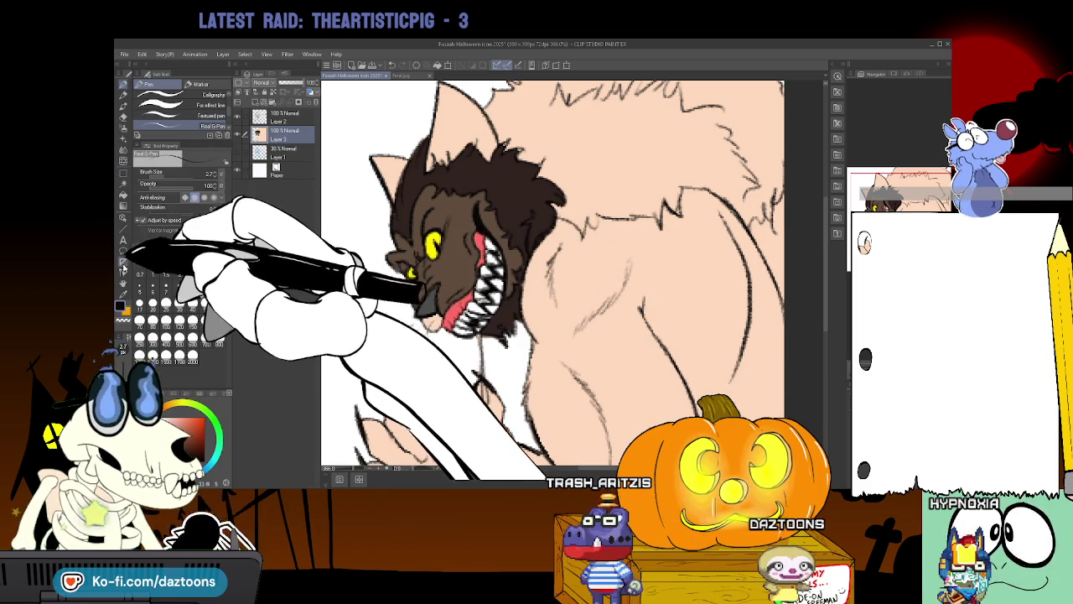
key(i)
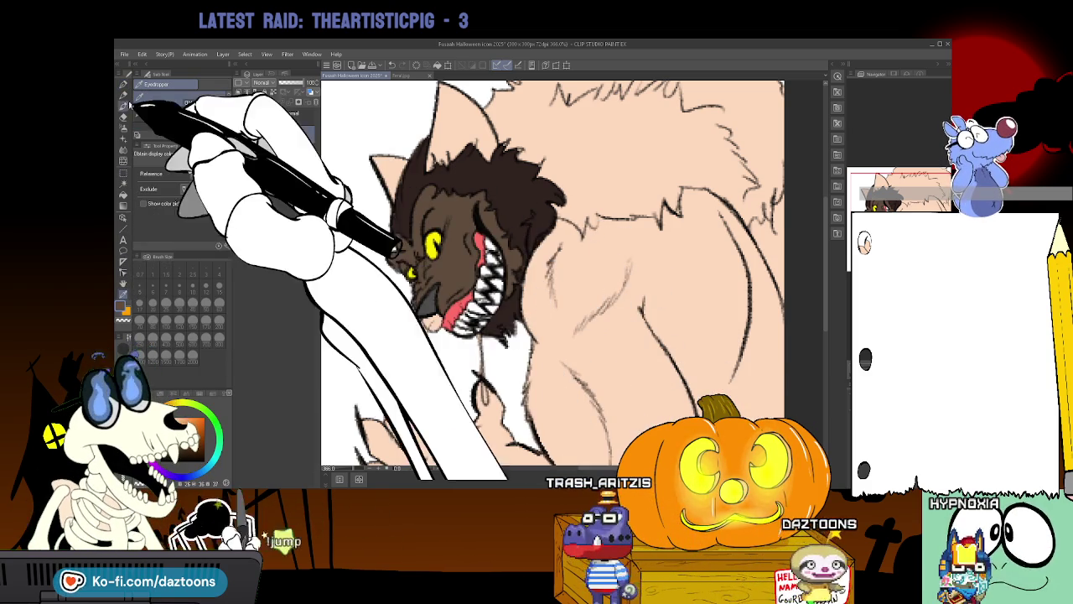
key(g)
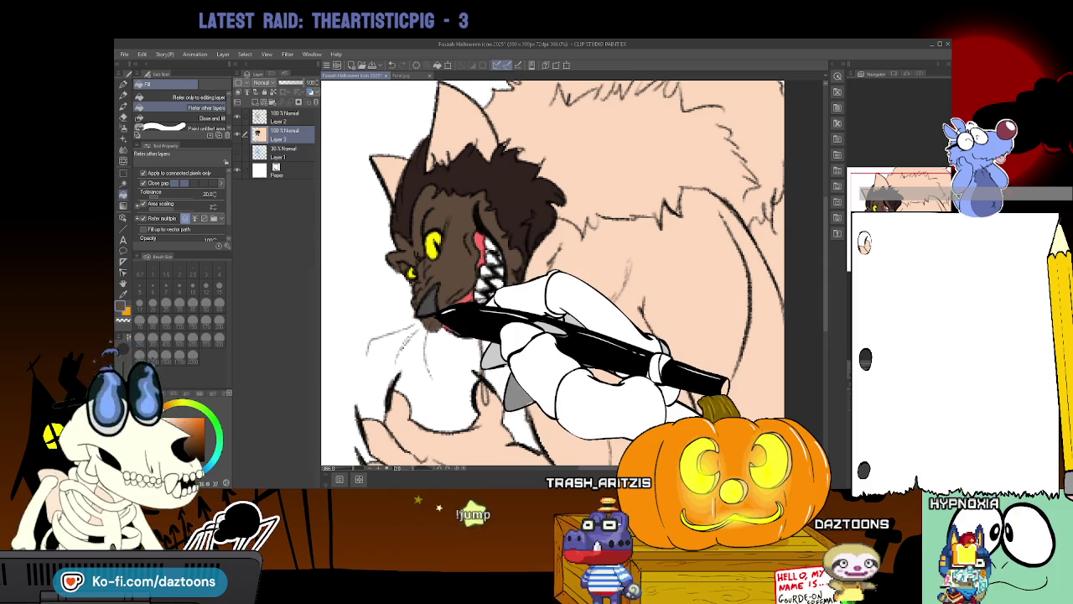
click(129, 91)
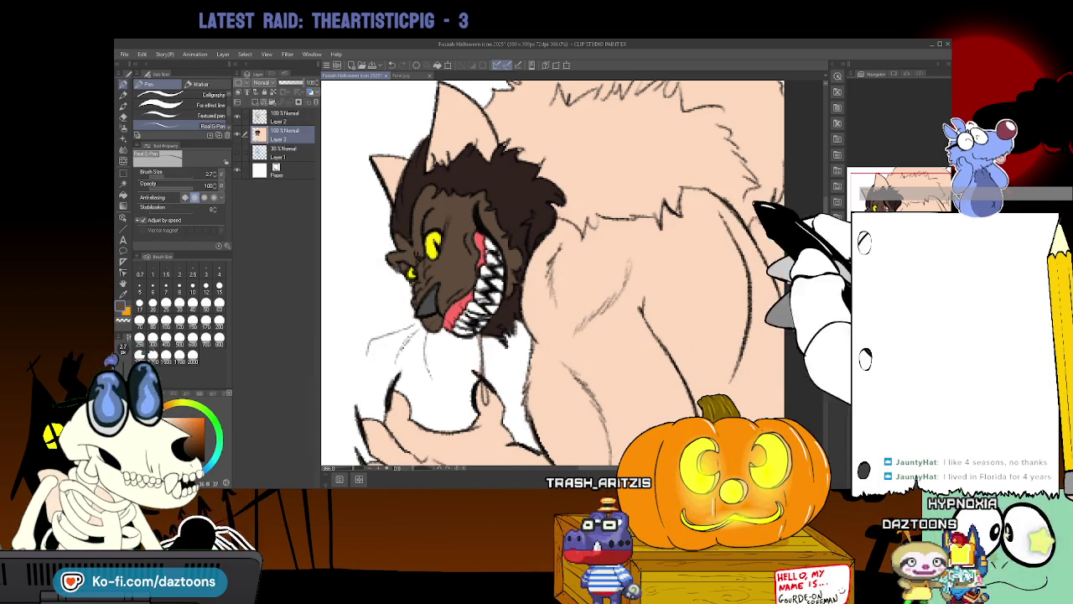
scroll(817, 201, up, 5)
scroll(826, 205, down, 3)
scroll(817, 276, down, 2)
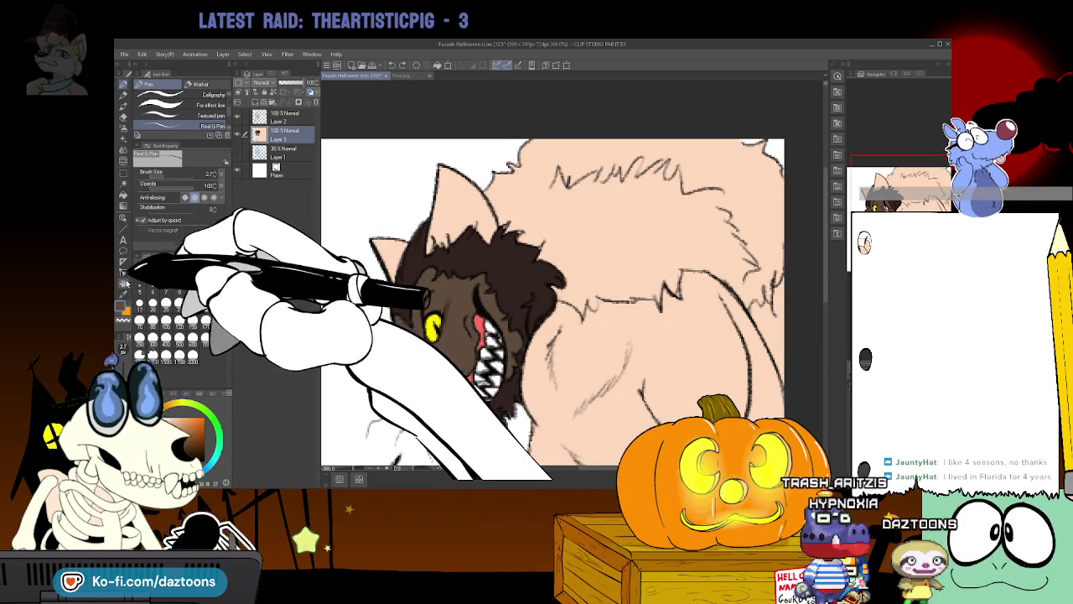
click(126, 116)
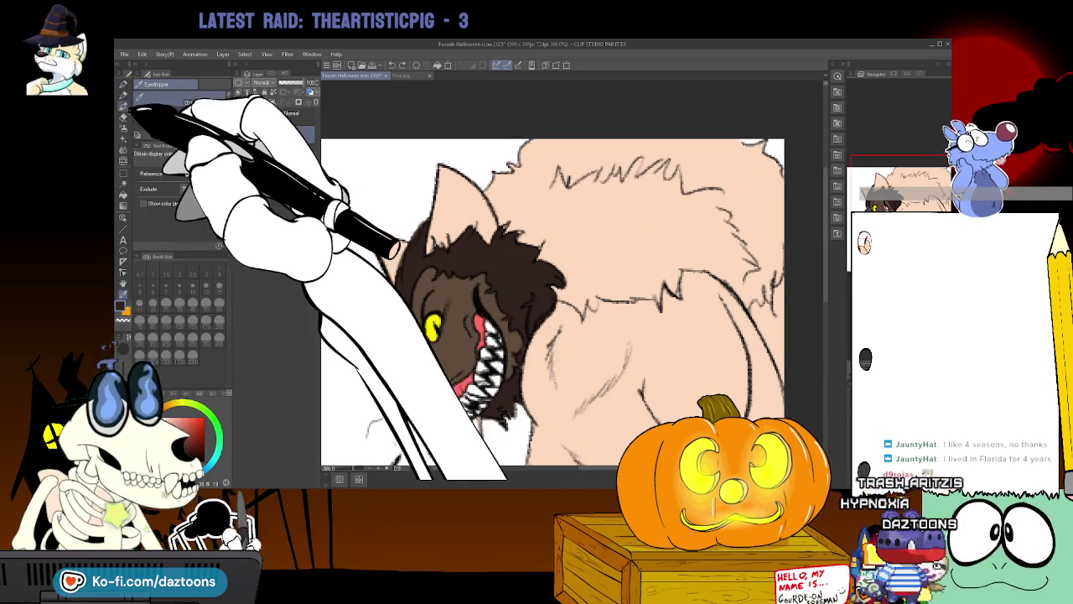
click(124, 84)
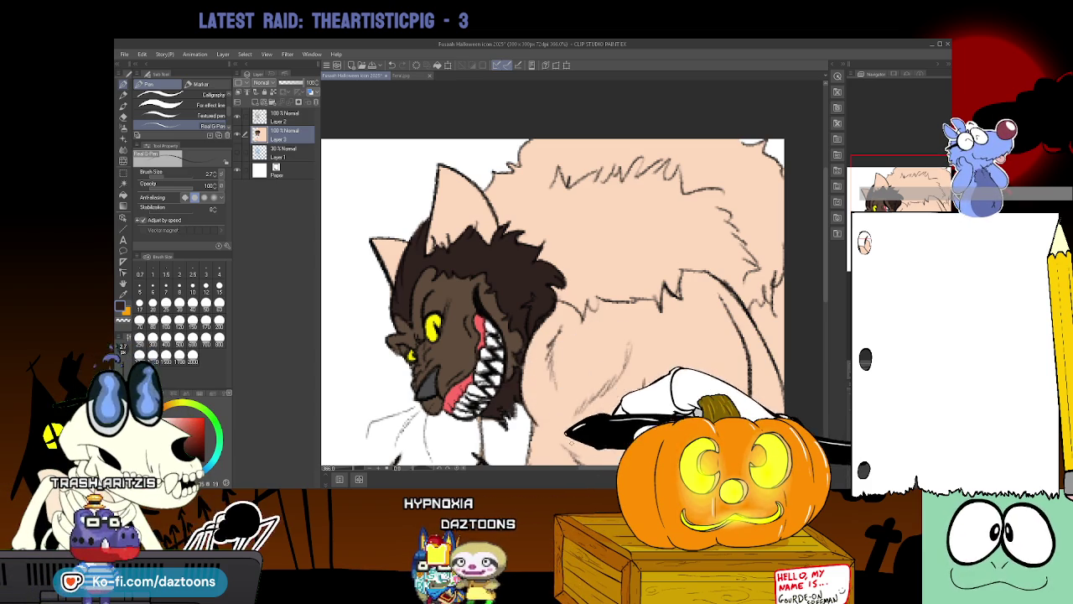
Glance at the Feral.jpg reference, then hide the colour fill layer to show only line art.
drag(561, 466, 607, 466)
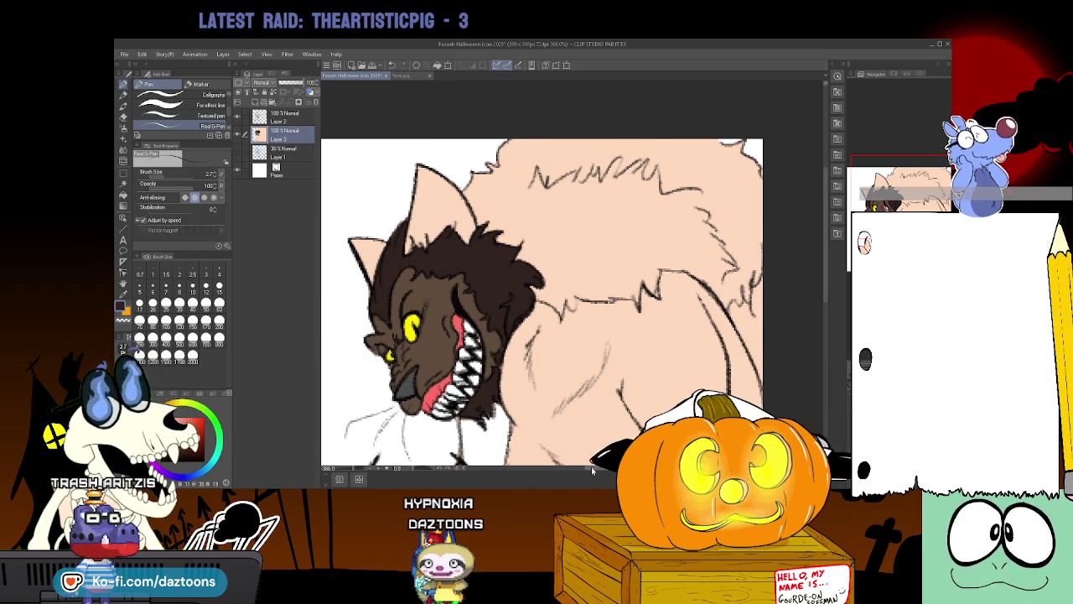
click(407, 76)
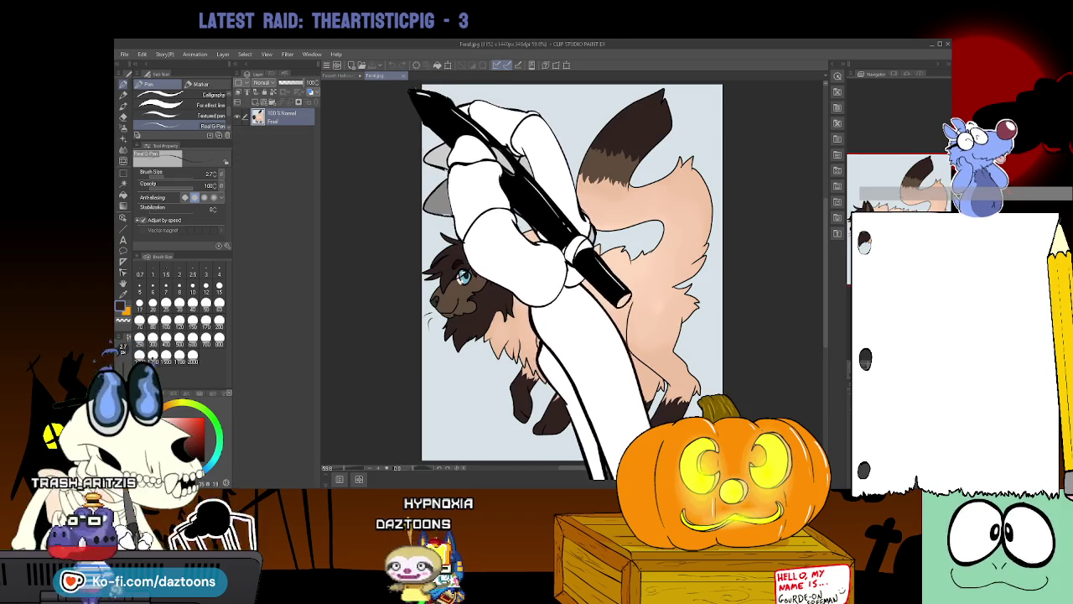
click(348, 75)
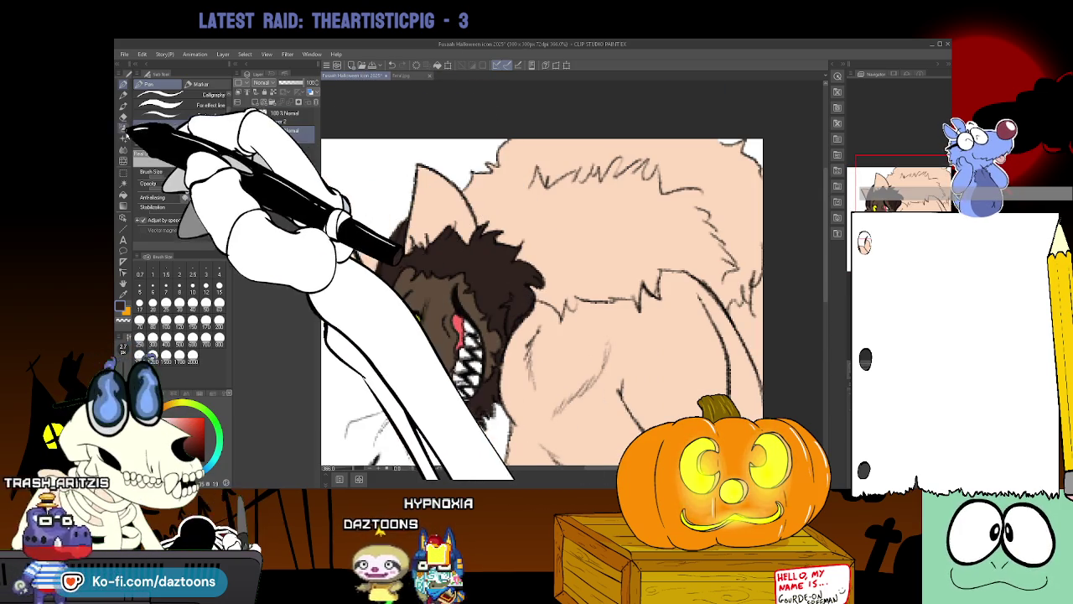
click(126, 216)
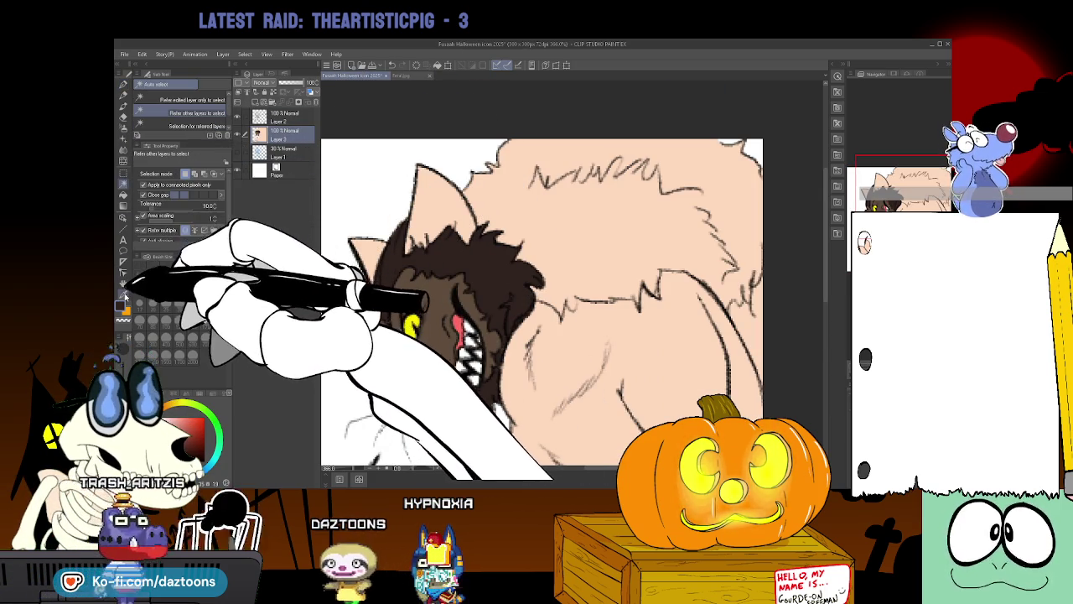
click(126, 174)
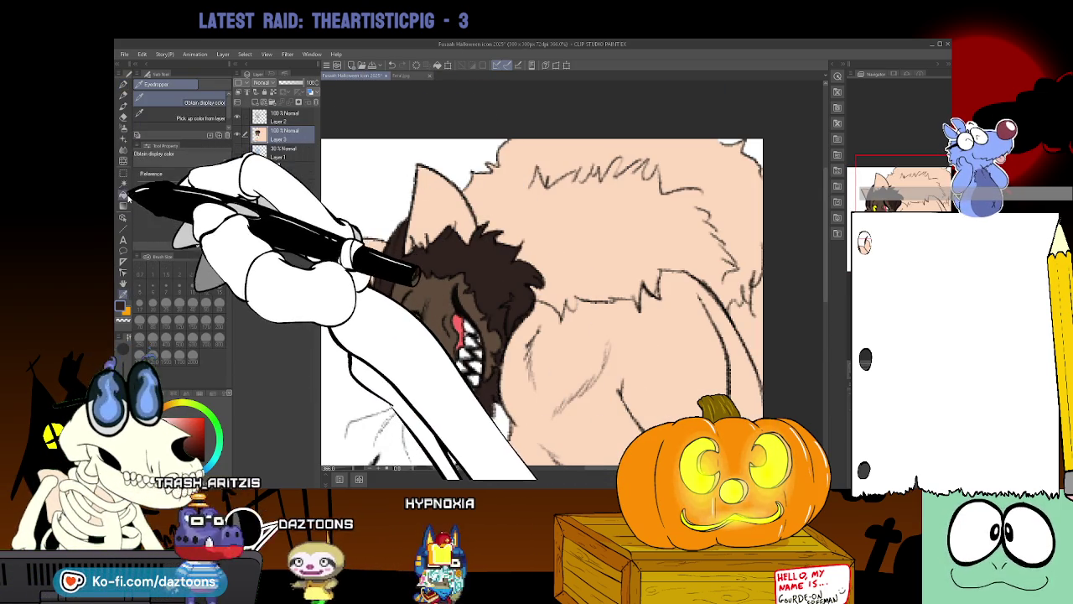
click(123, 193)
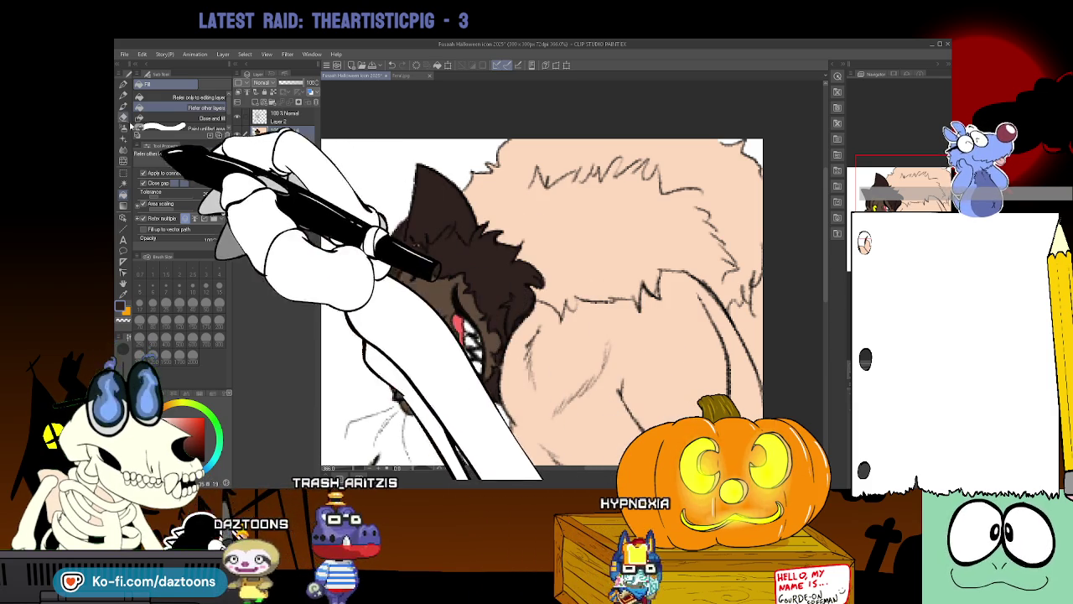
click(123, 85)
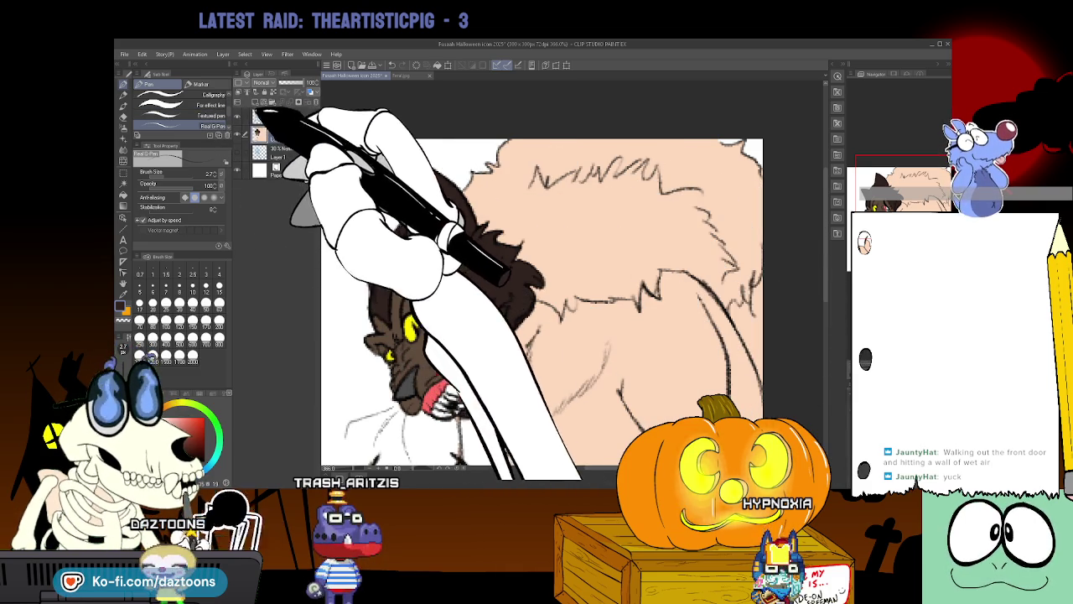
click(238, 131)
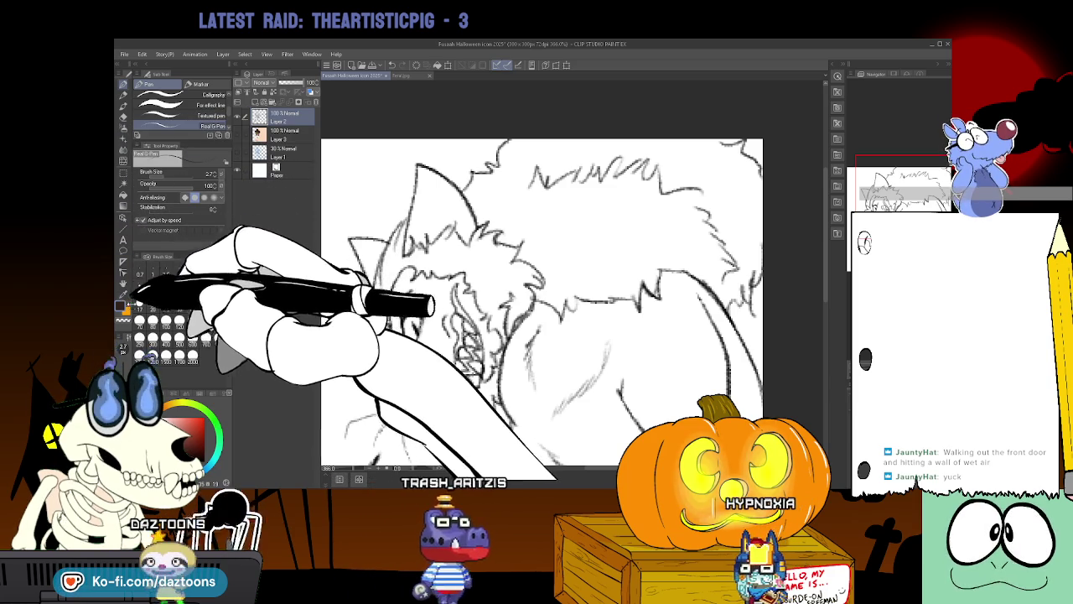
Auto-select the werewolf's shaggy hair area, raising the selection tolerance to 16.
click(123, 186)
click(647, 210)
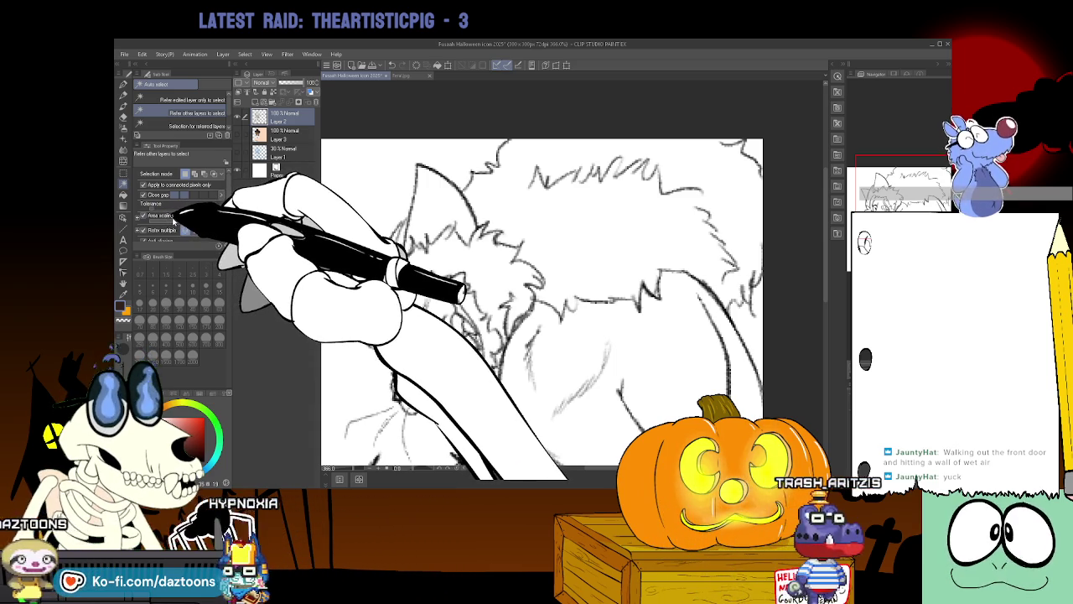
click(642, 259)
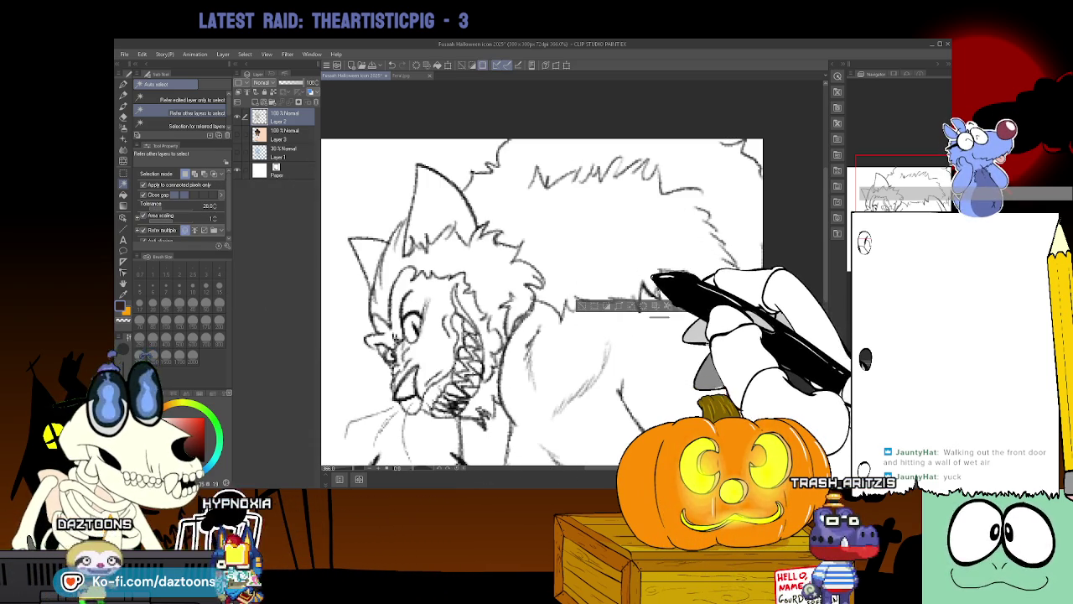
click(609, 237)
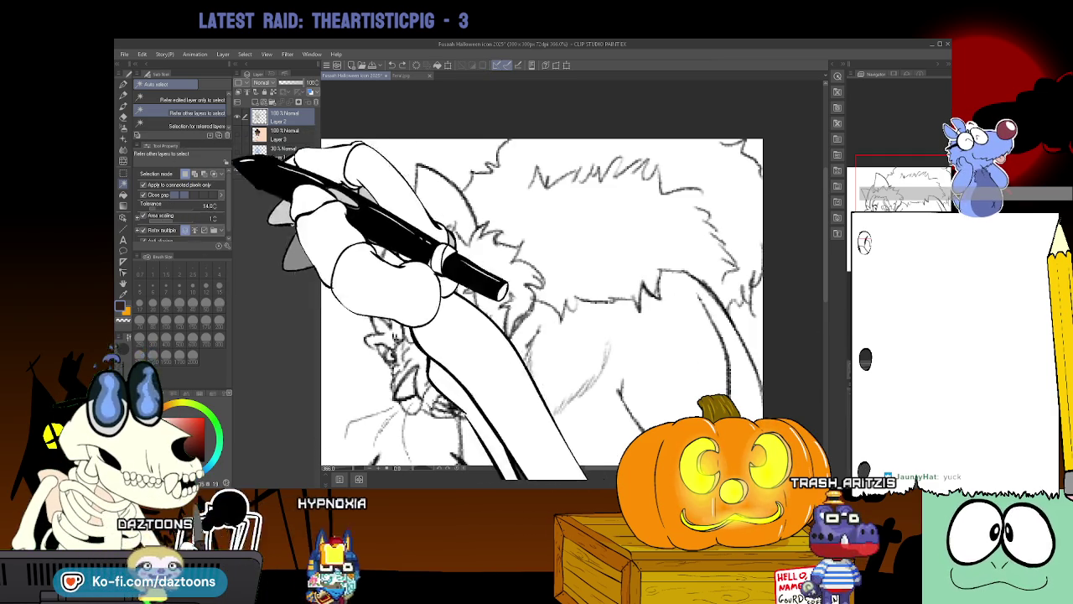
click(637, 267)
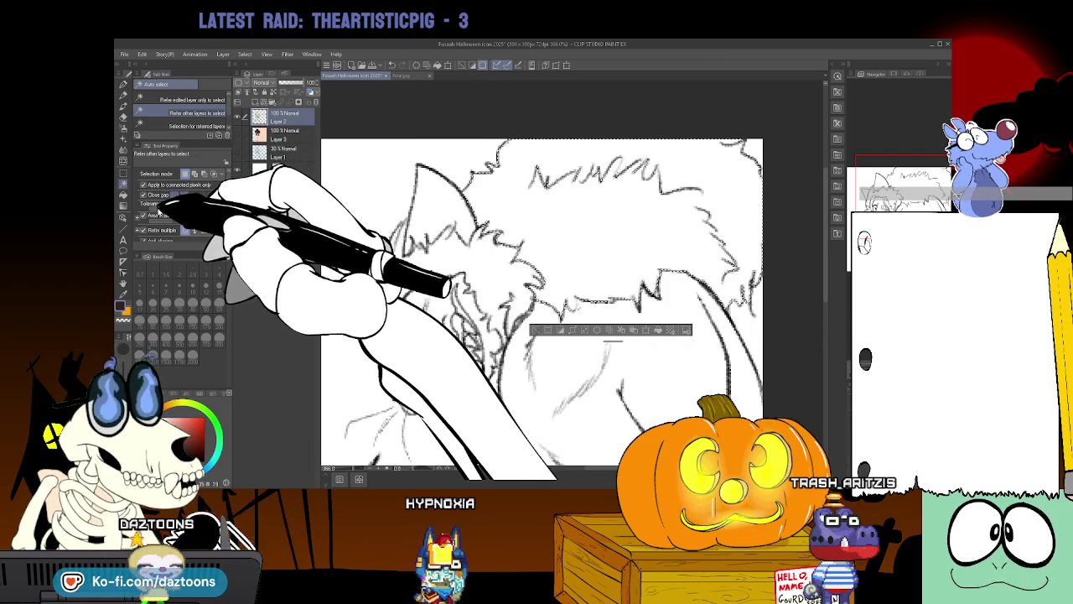
click(640, 274)
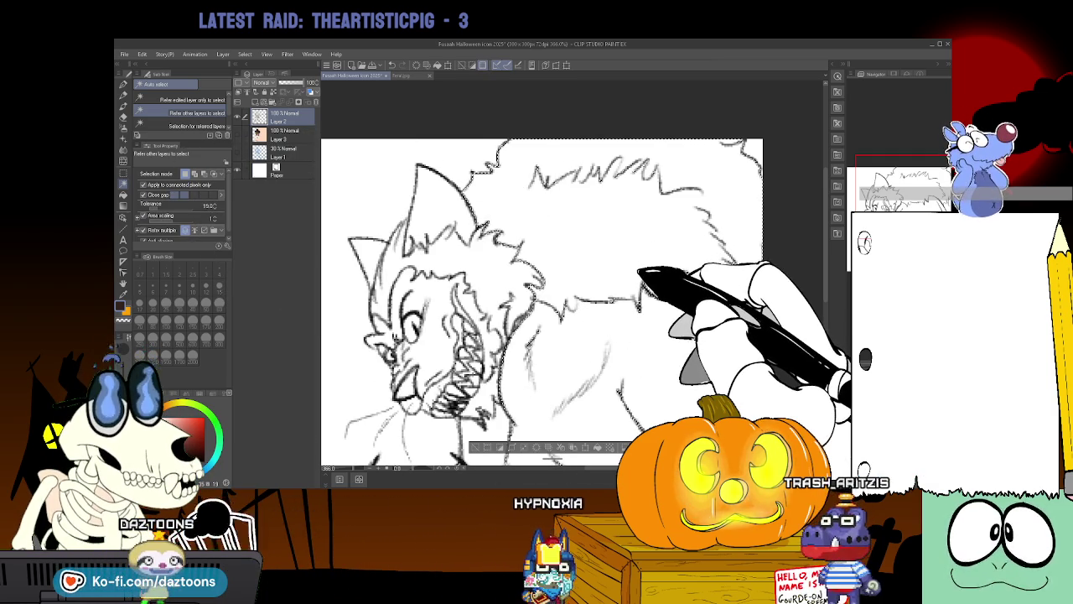
click(221, 206)
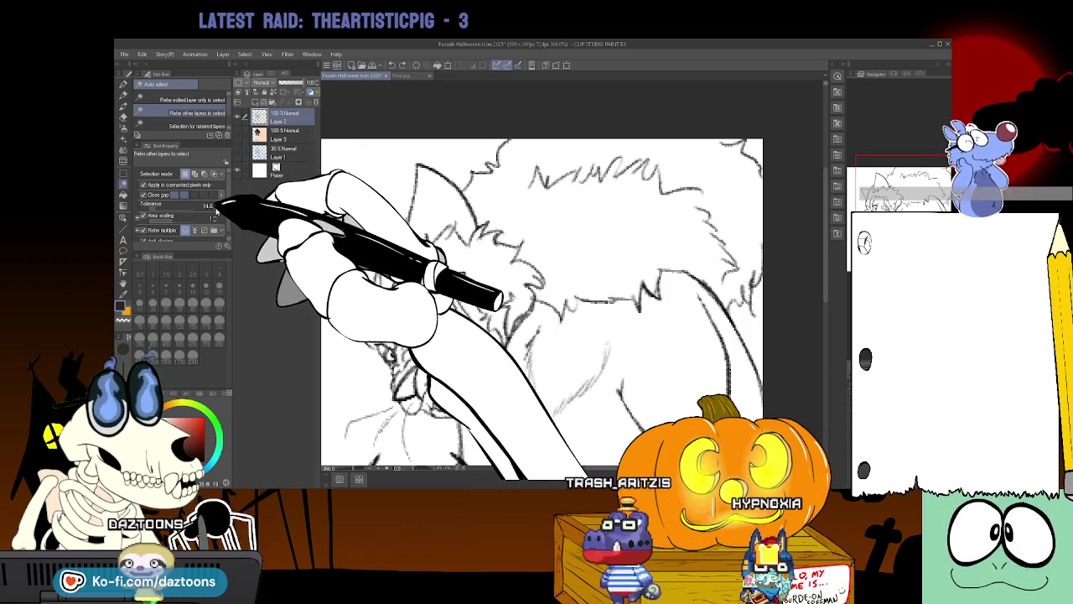
click(563, 267)
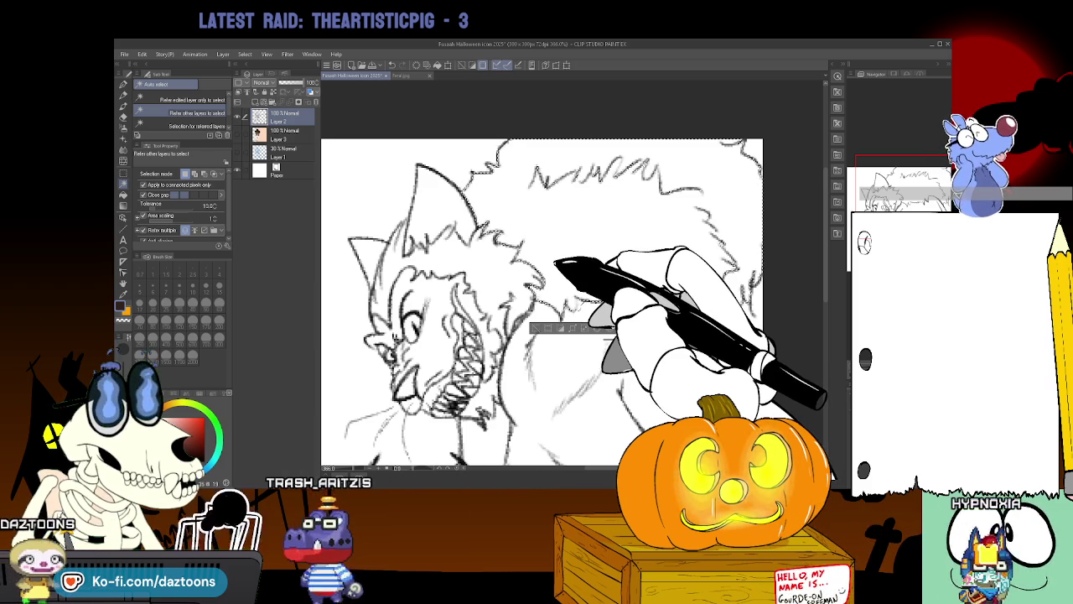
On the shown Layer 3, fill the selected hair with eyedropped dark brown, then deselect.
click(237, 134)
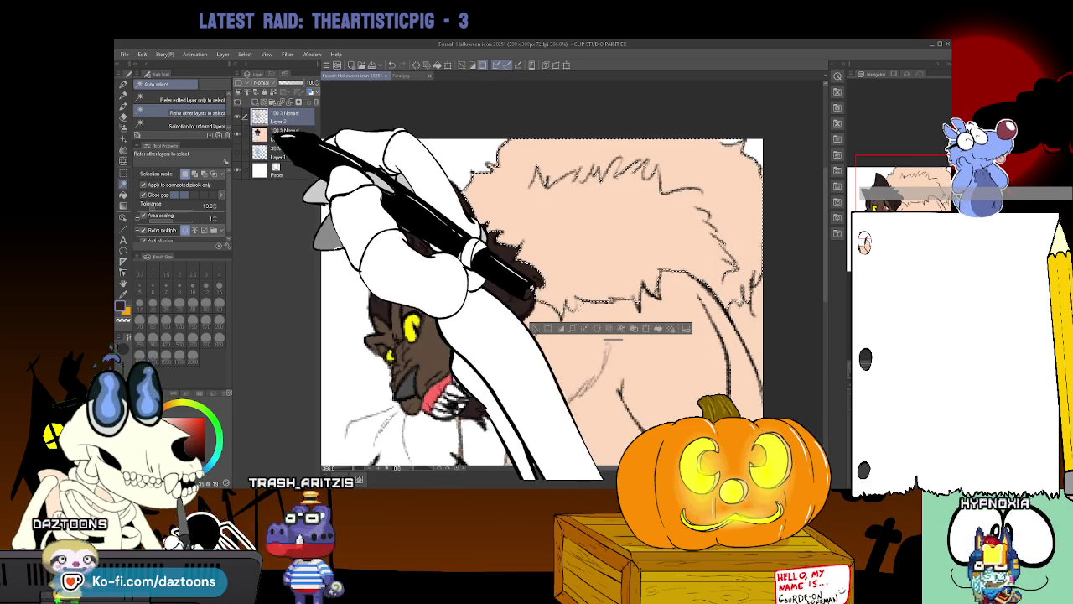
key(i)
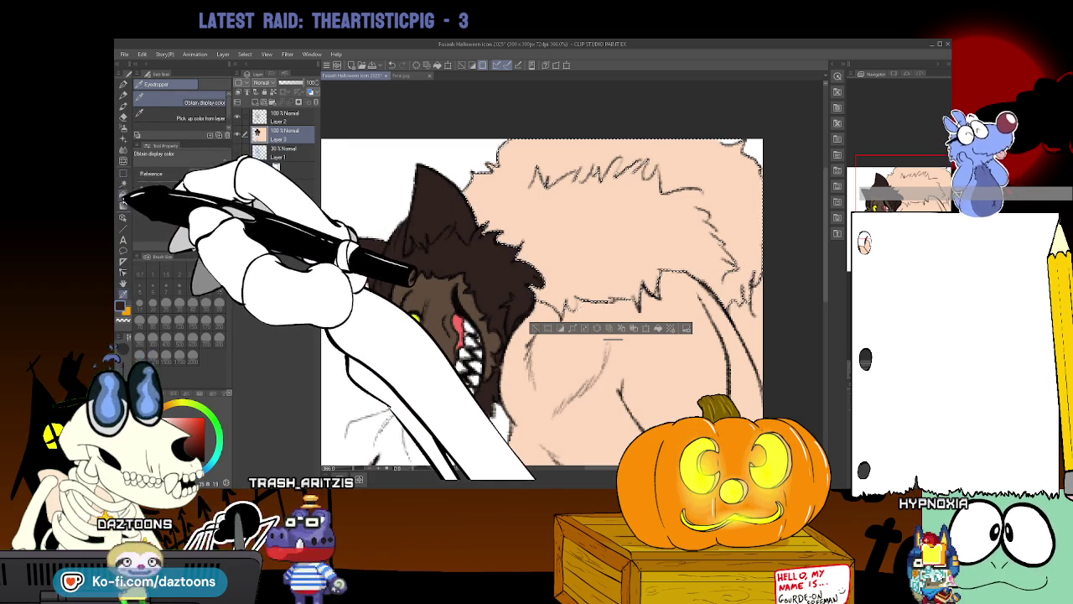
click(124, 193)
click(545, 184)
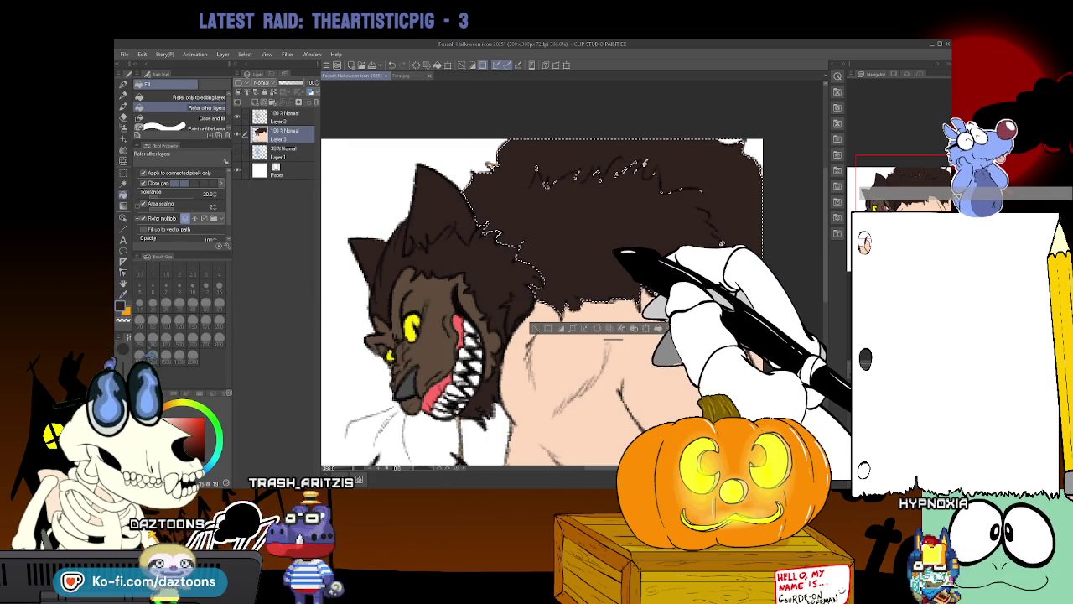
key(ctrl+d)
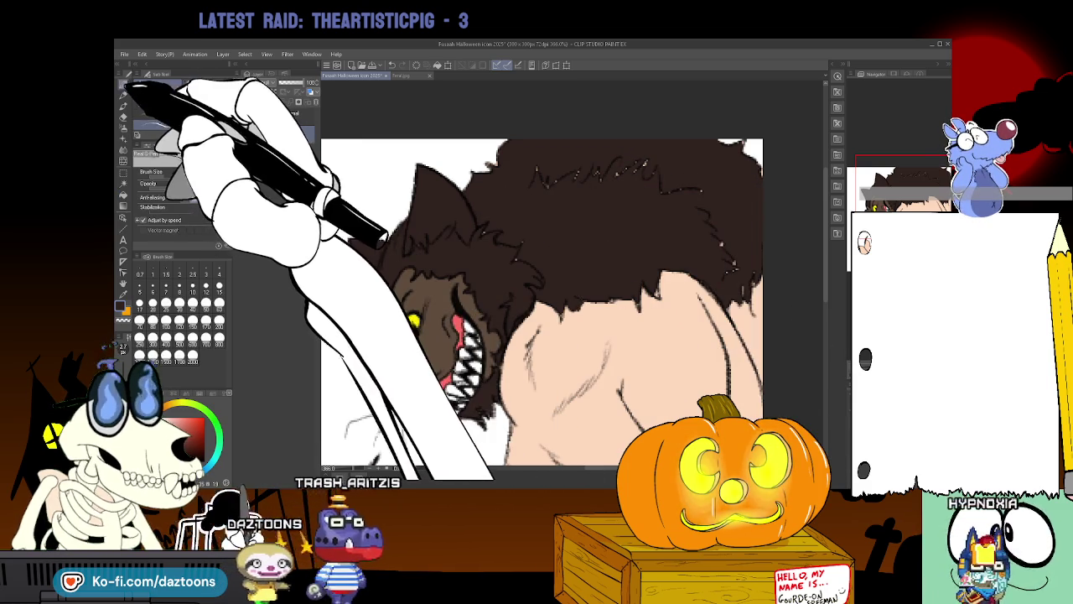
Draw a pale blue drool strand from the werewolf's mouth toward its clawed hand, then zoom out.
click(123, 94)
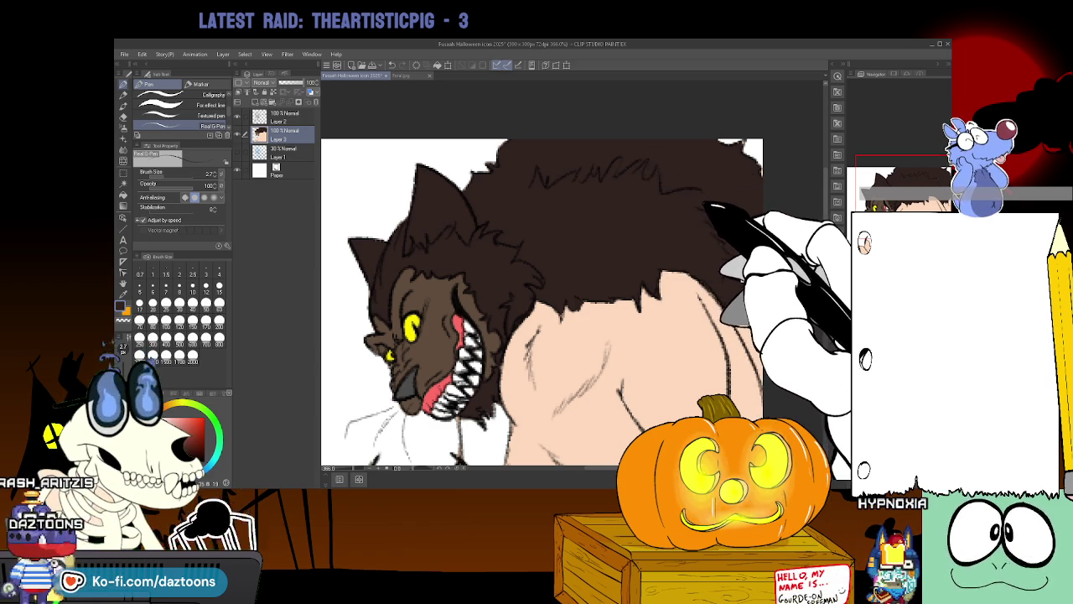
scroll(542, 293, down, 2)
scroll(542, 294, down, 2)
scroll(542, 293, down, 1)
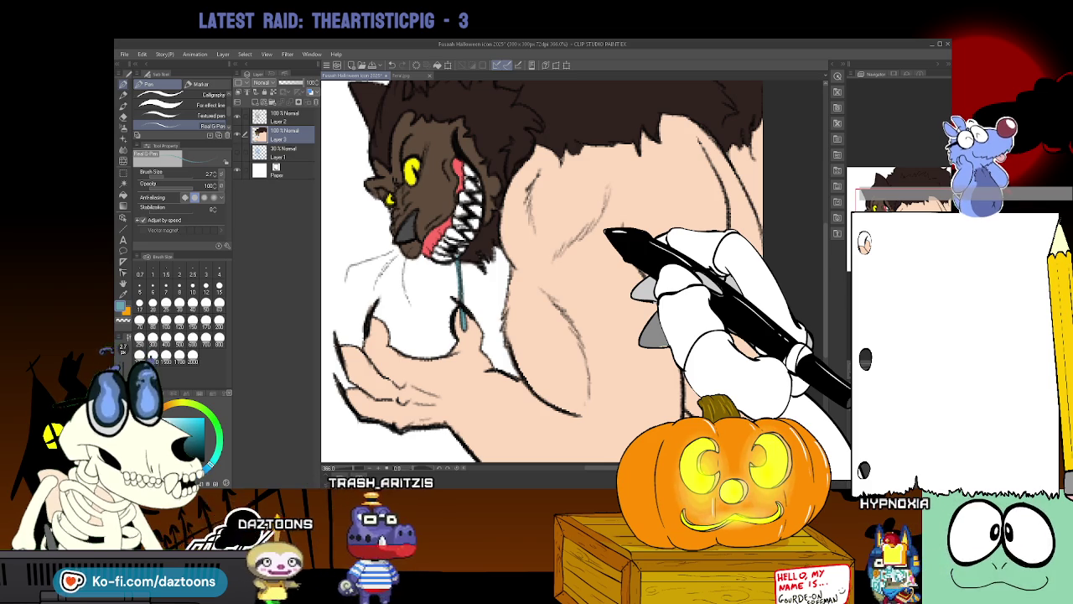
key(ctrl+minus)
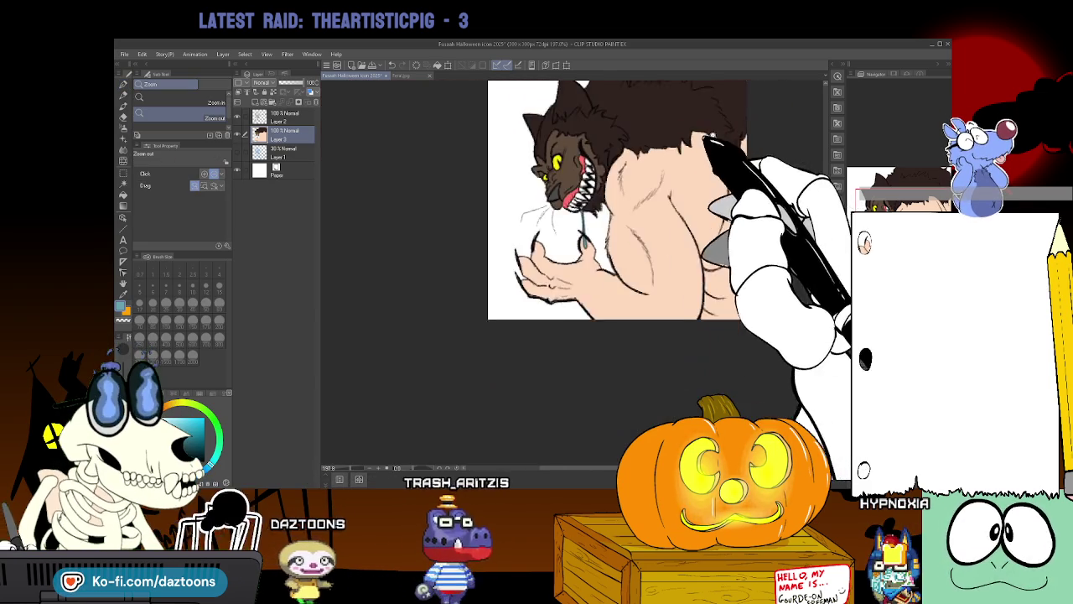
Zoom in and scroll to reframe the canvas before starting the background.
scroll(642, 248, up, 2)
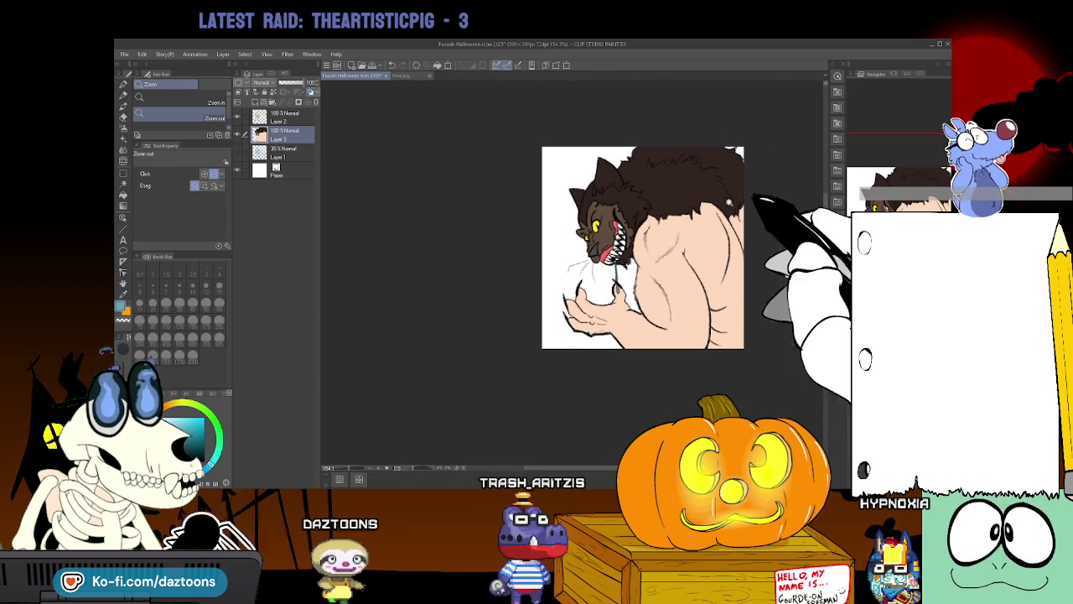
click(600, 455)
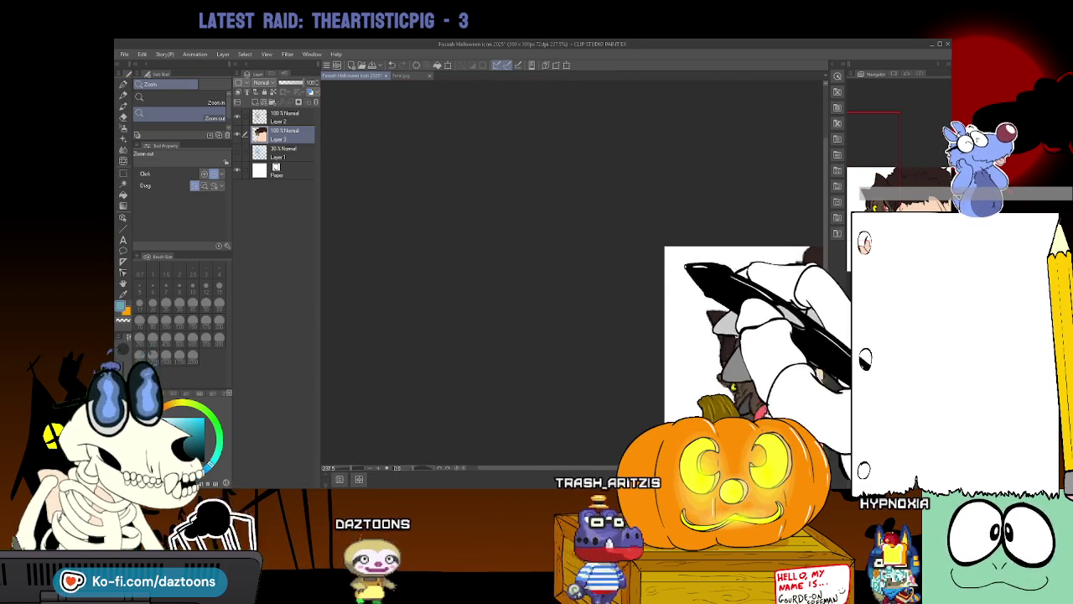
scroll(600, 455, right, 4)
scroll(599, 455, right, 3)
scroll(600, 455, down, 1)
scroll(599, 455, down, 2)
scroll(576, 306, down, 1)
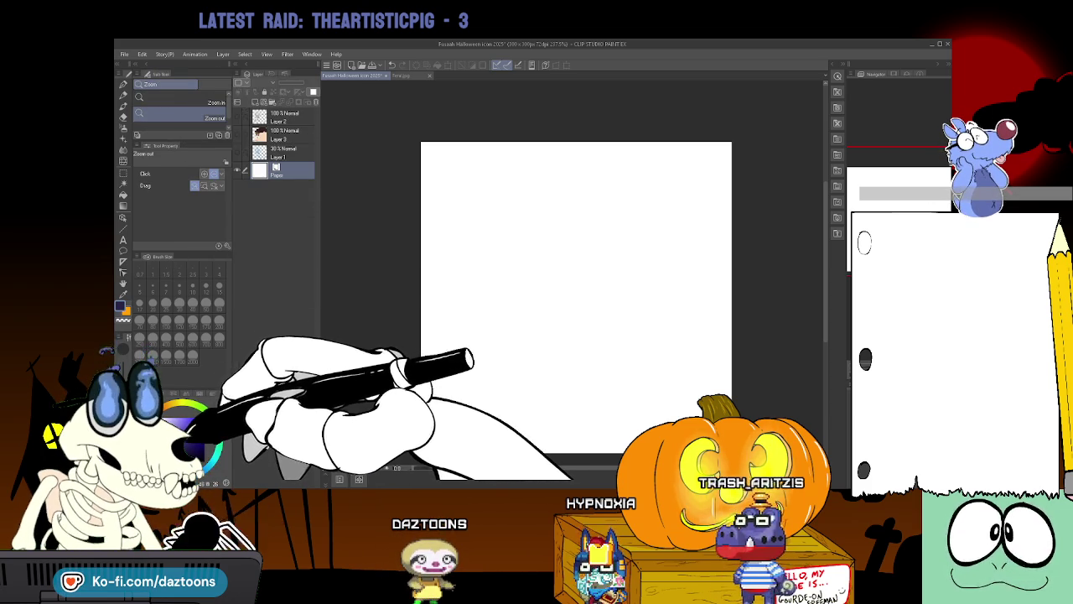
Add Layer 4 and bucket-fill it dark navy.
key(g)
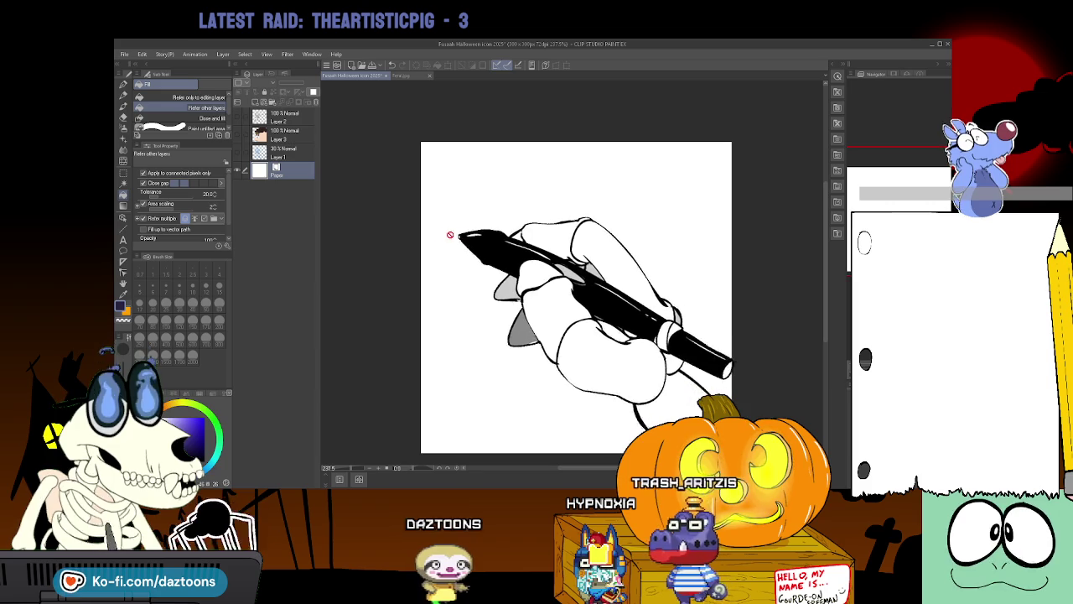
click(255, 102)
click(532, 267)
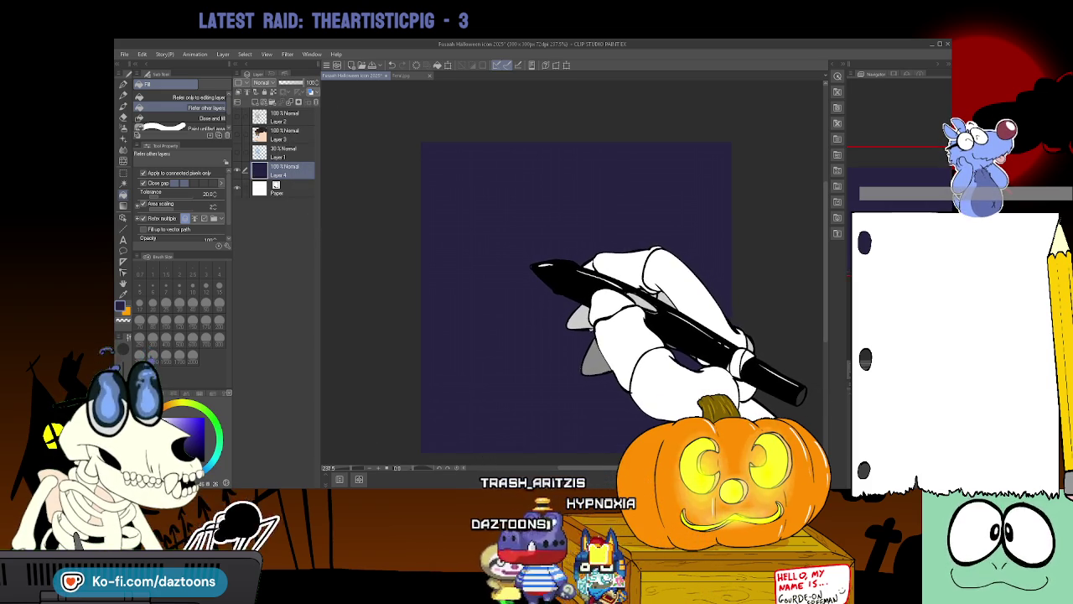
On new Layer 5, draw a large elliptical selection and fill it red for the moon.
click(204, 417)
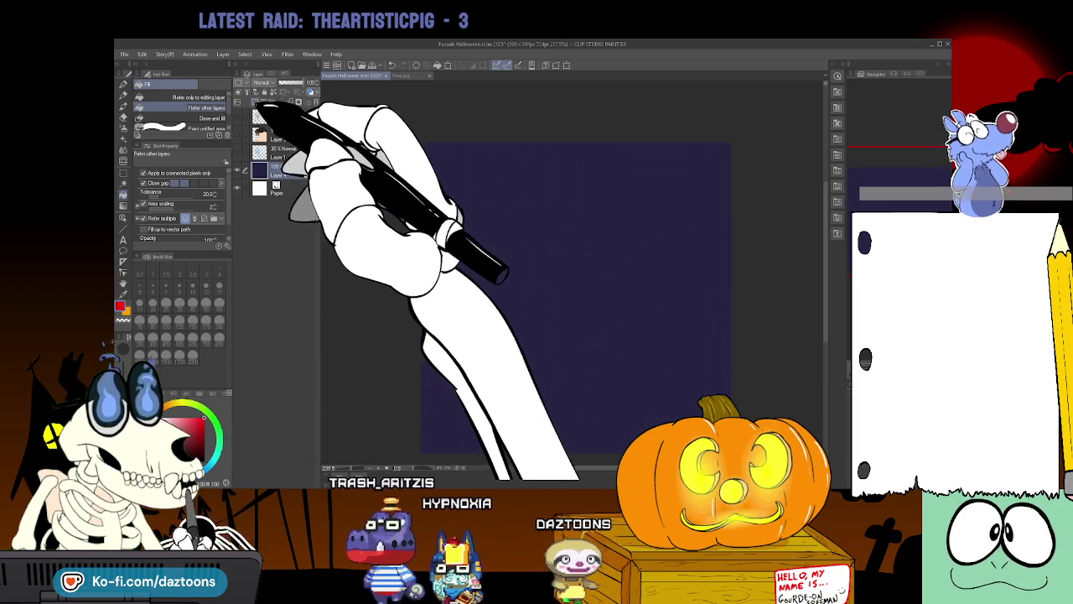
click(124, 172)
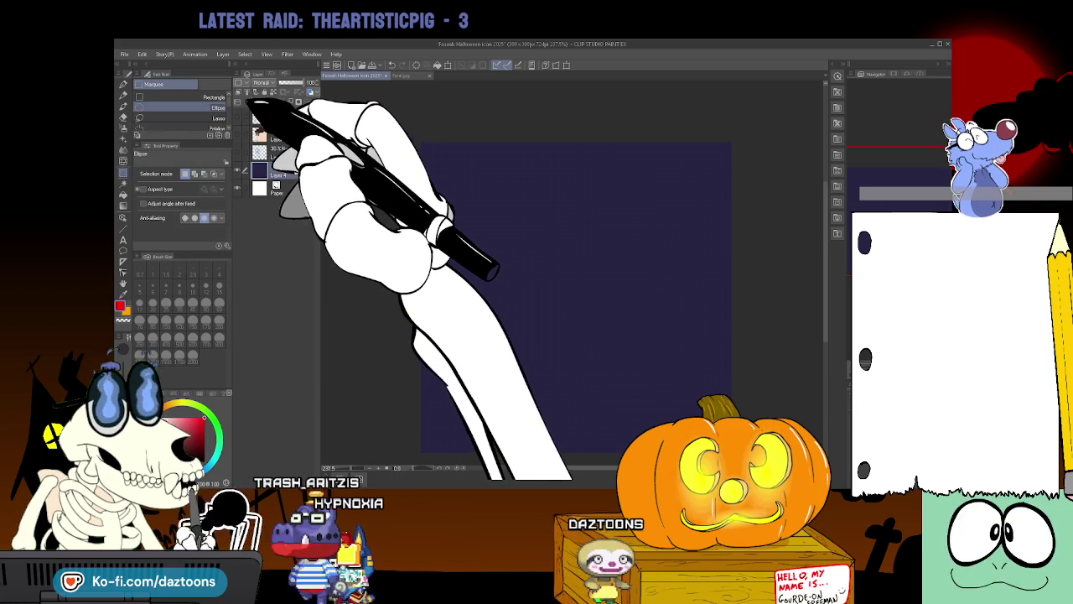
click(253, 103)
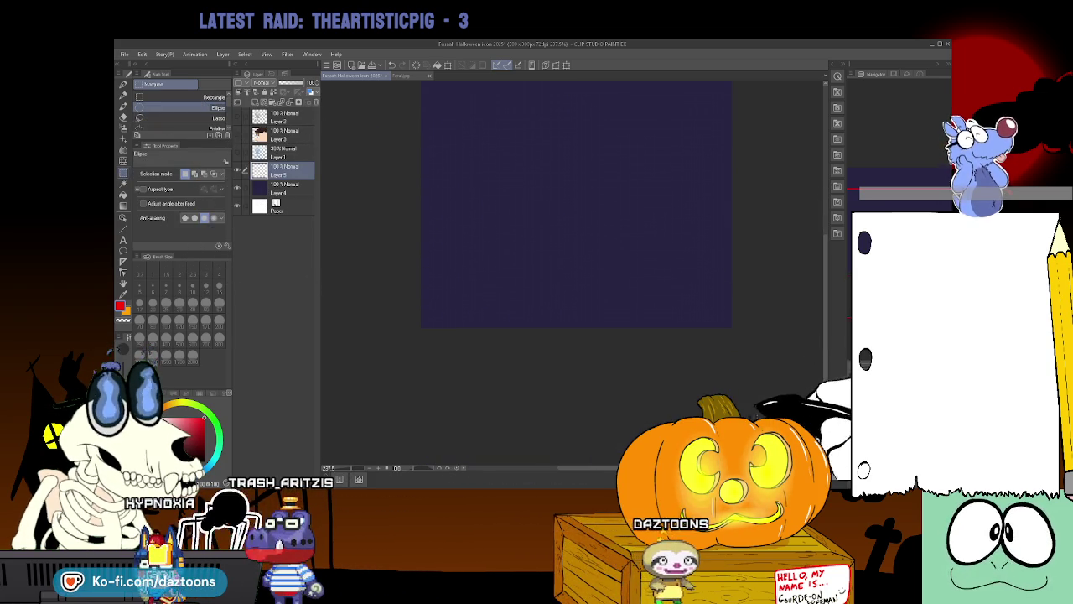
drag(744, 426, 411, 117)
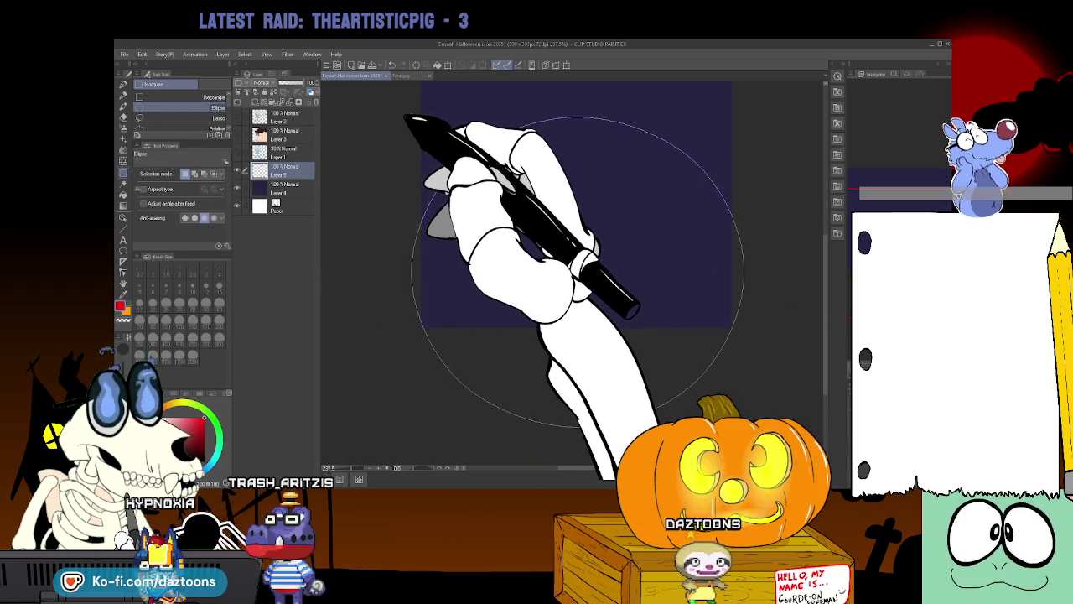
click(430, 131)
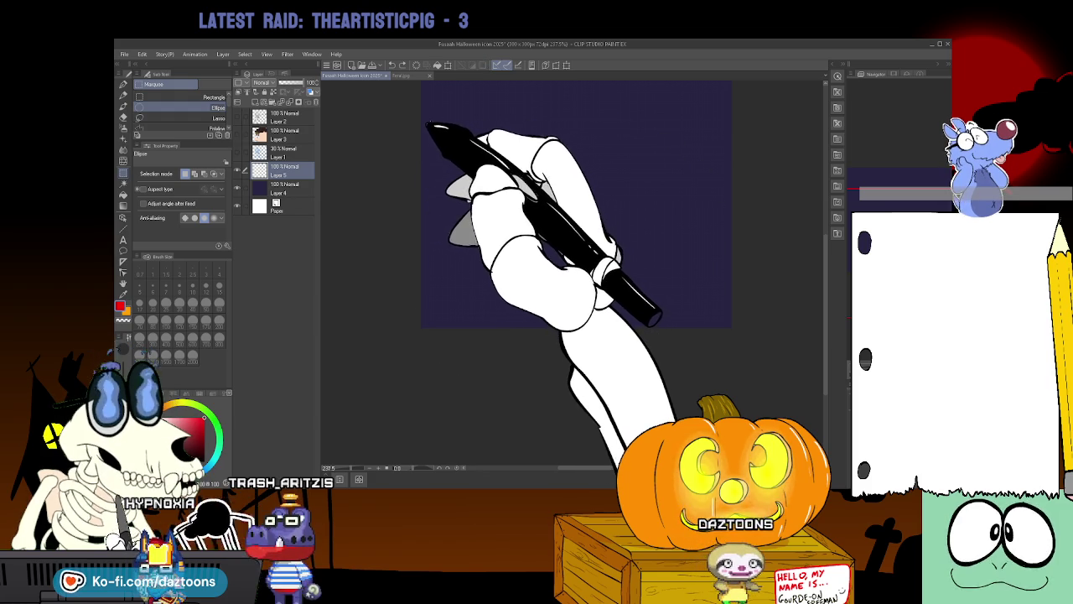
drag(430, 131, 733, 434)
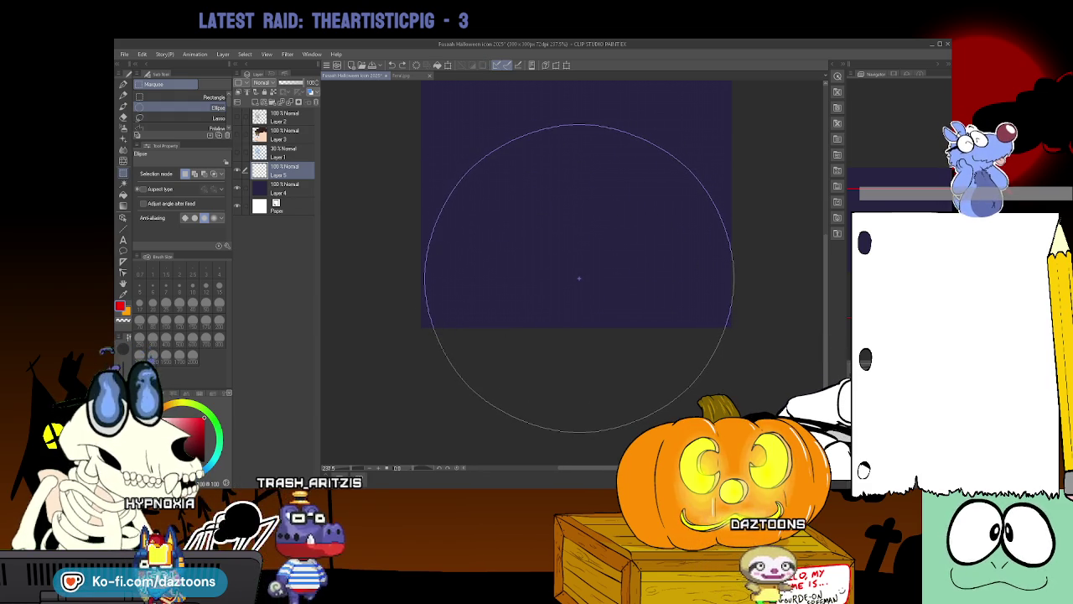
mouse_move(734, 430)
mouse_down()
mouse_move(422, 110)
mouse_move(409, 117)
mouse_up()
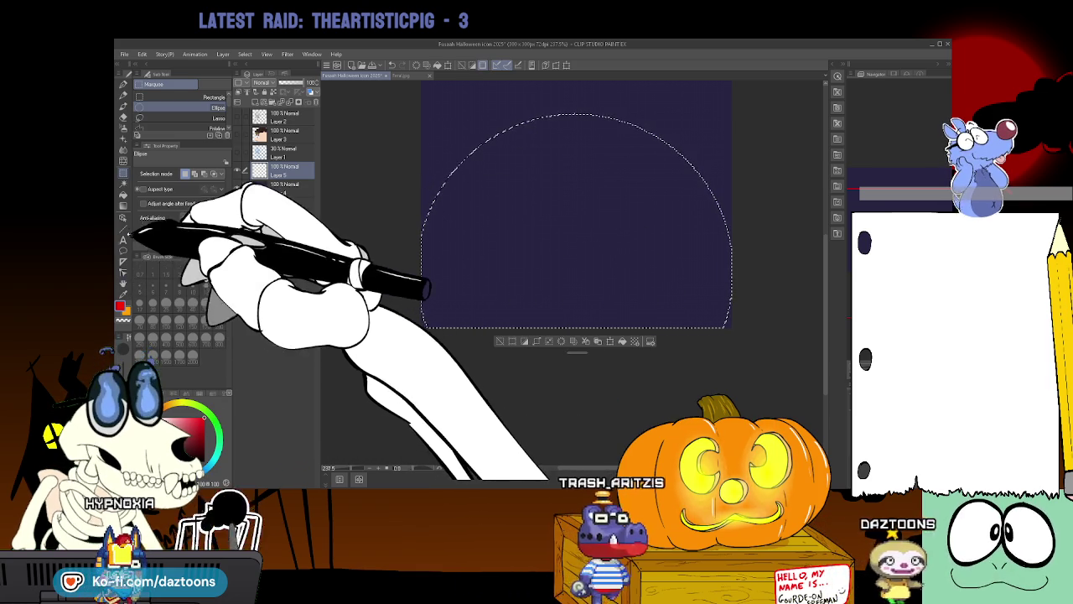
click(124, 194)
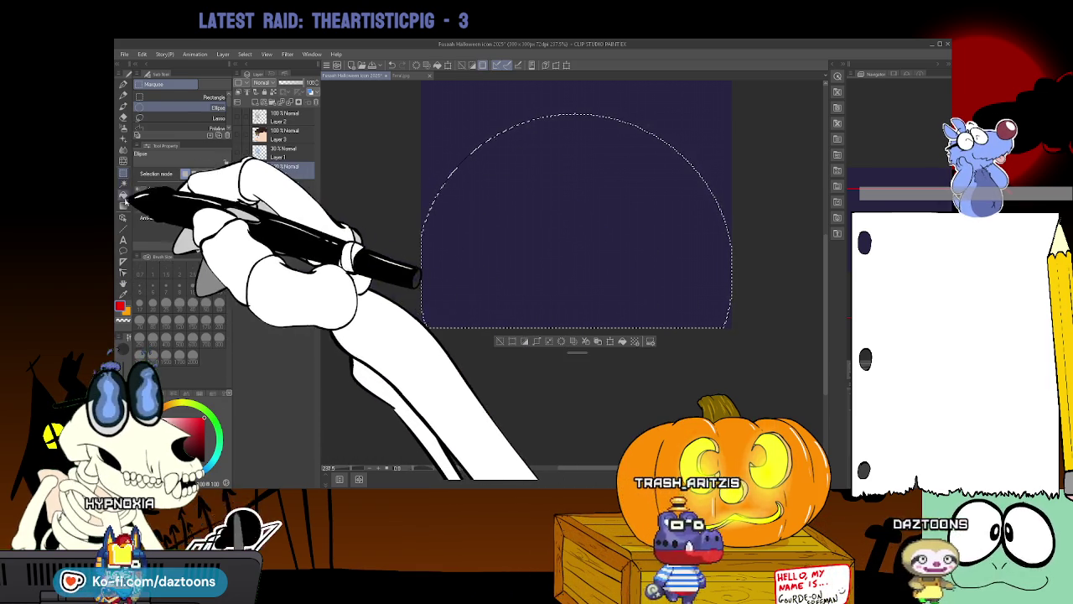
click(494, 241)
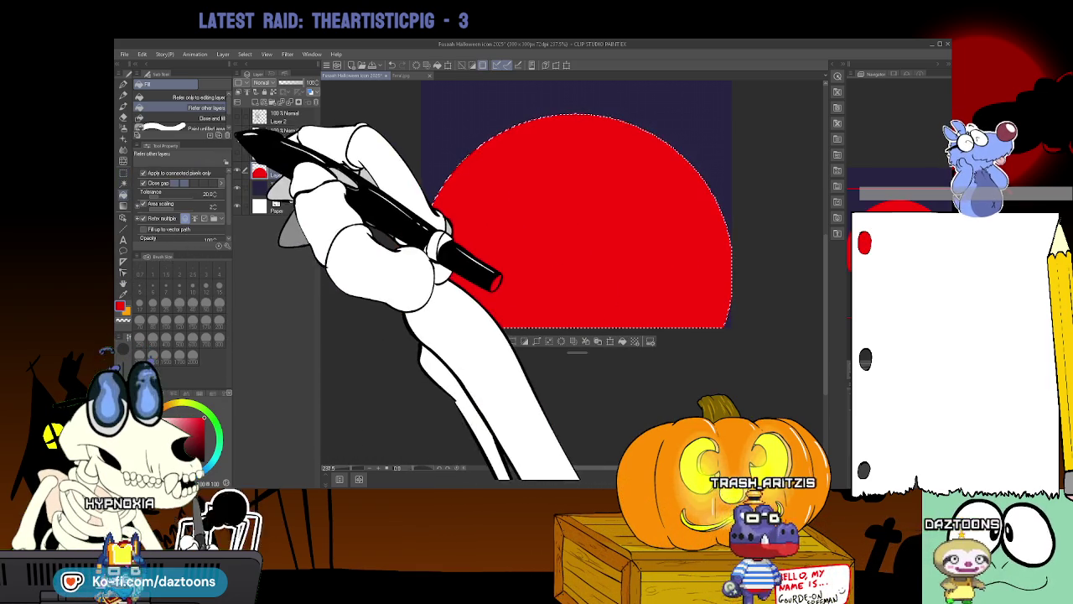
Show the werewolf layers again above the moon and clear the selection.
click(249, 119)
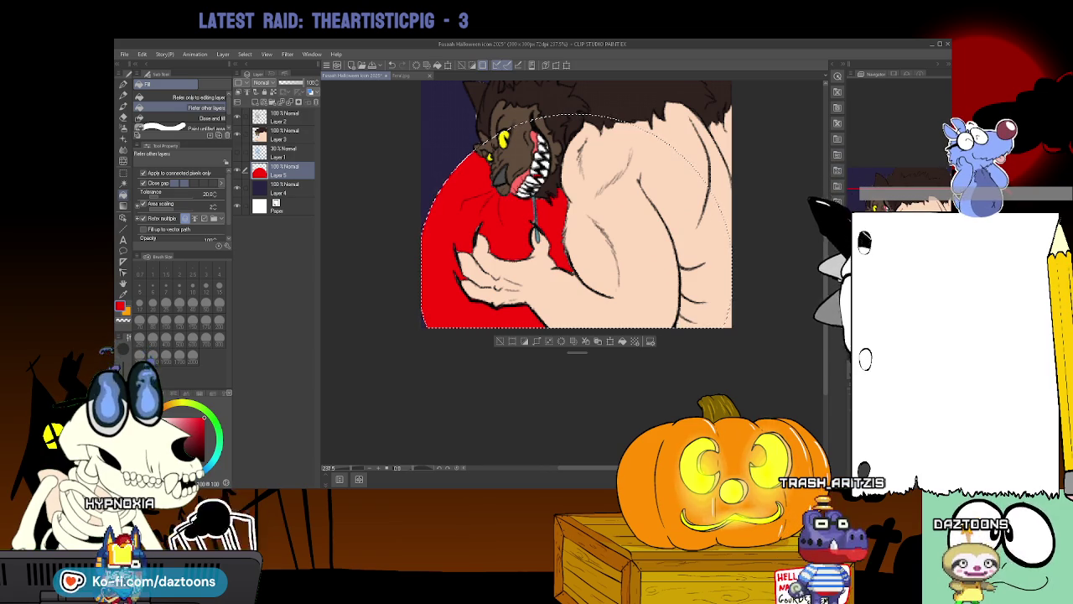
scroll(576, 252, up, 3)
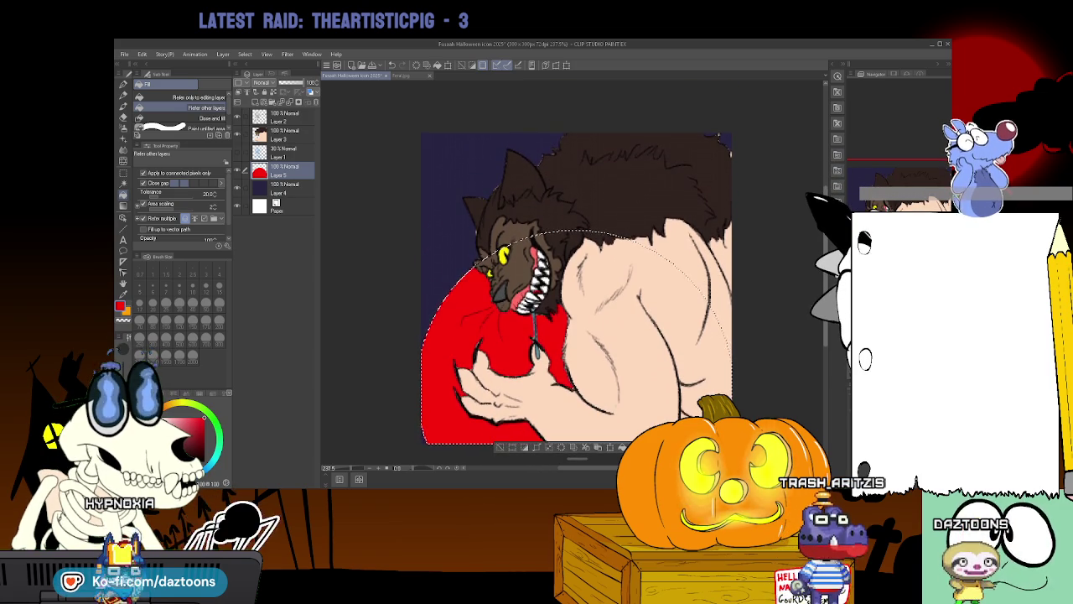
click(124, 115)
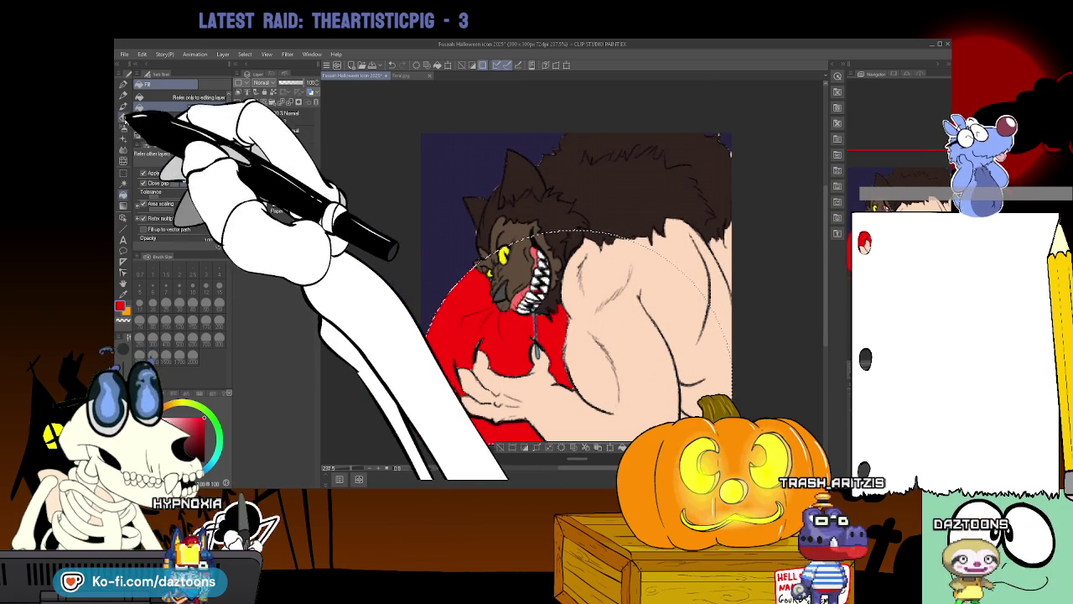
click(280, 135)
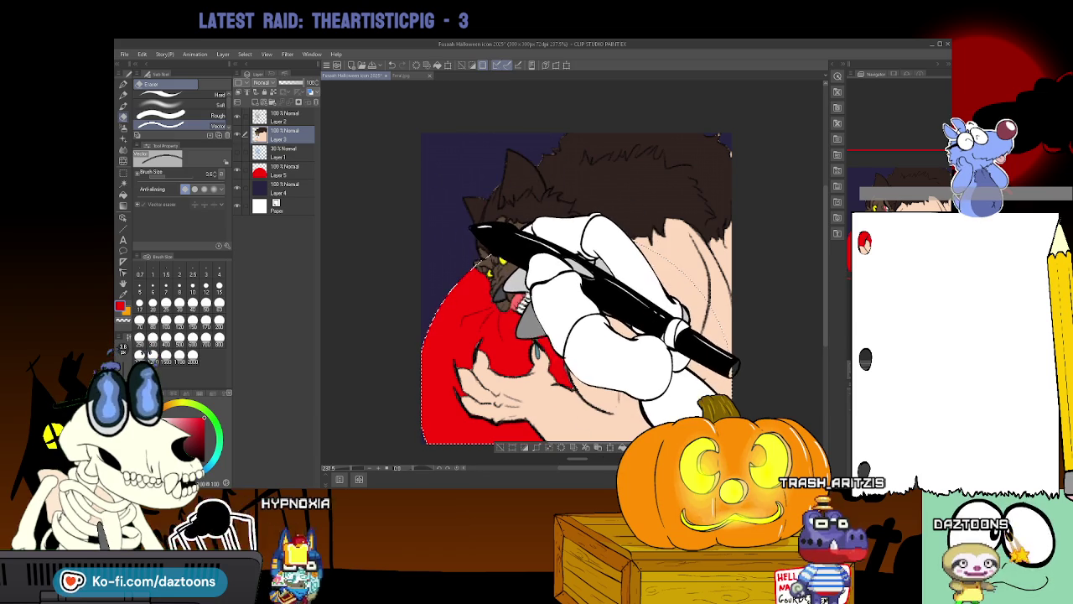
key(ctrl+d)
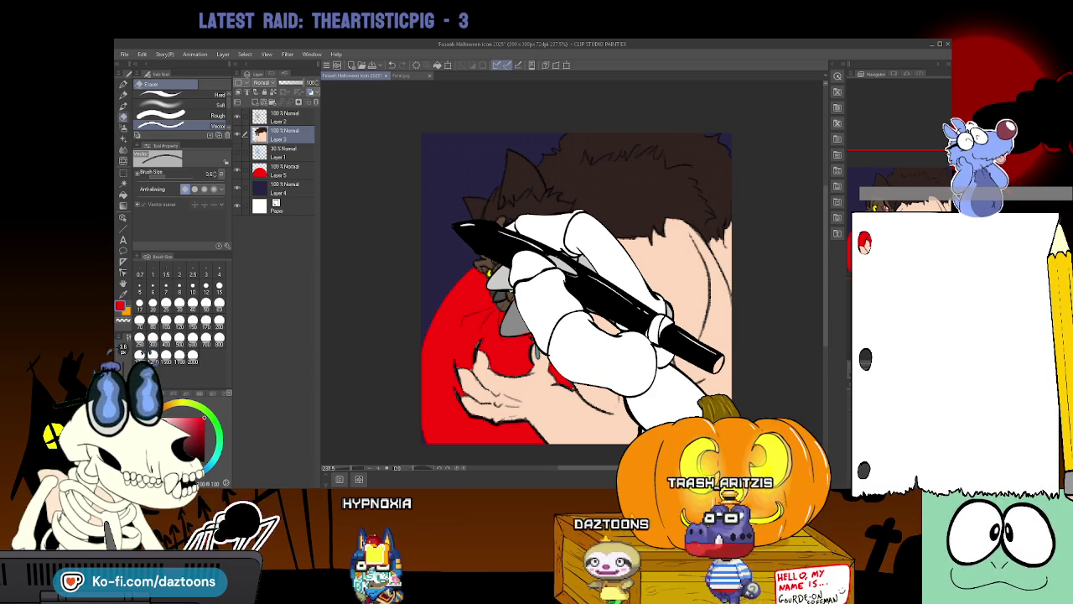
Delete the red-filled Layer 5 and return to the werewolf artwork layer.
click(285, 170)
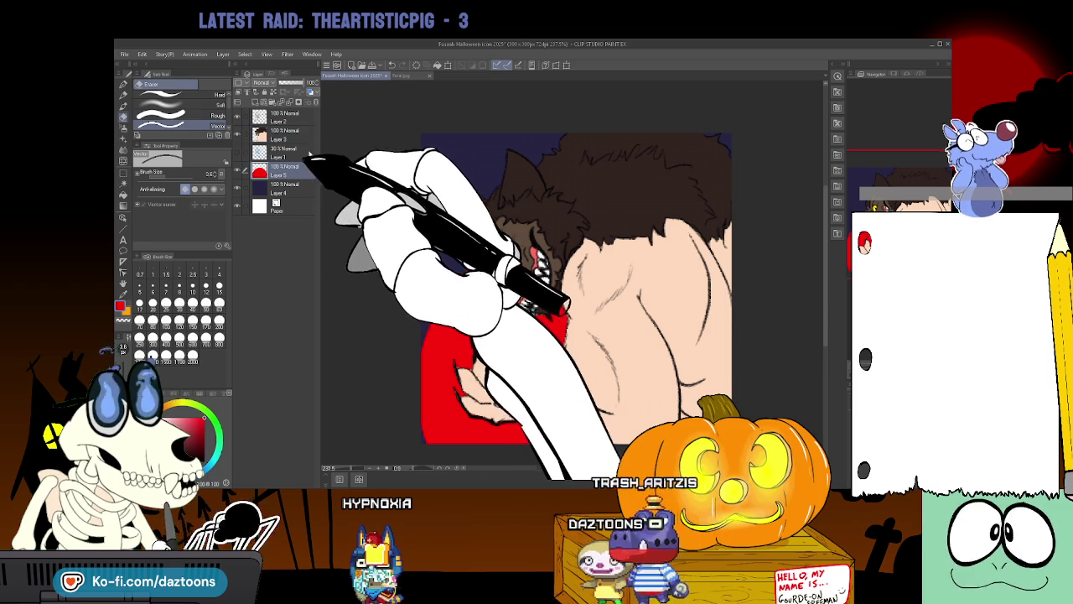
click(310, 102)
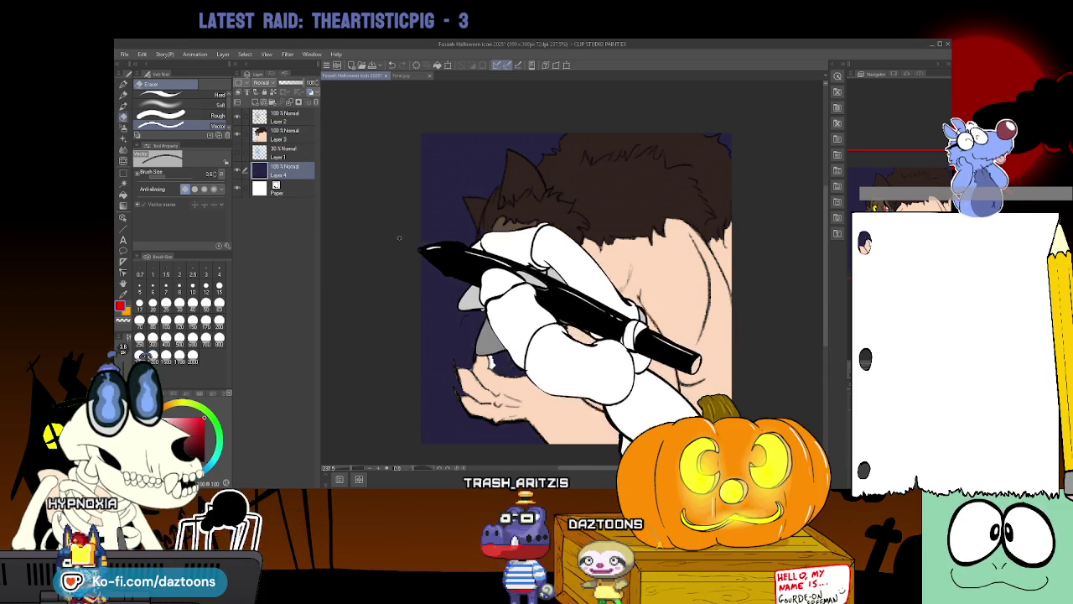
click(289, 137)
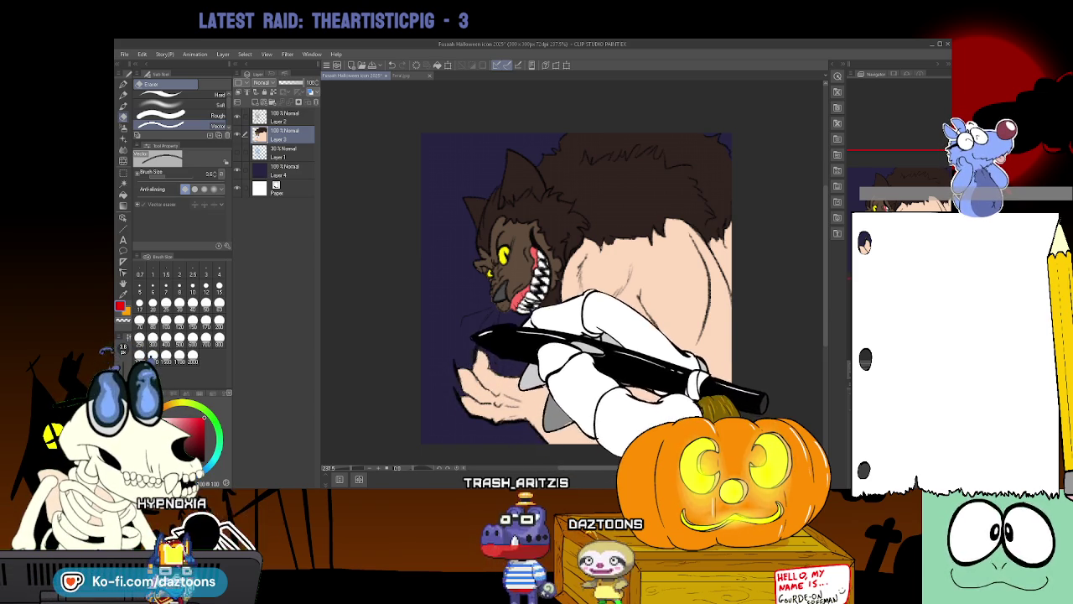
Extend the drool strand below the mouth, then hide the werewolf artwork layers.
drag(533, 304, 534, 340)
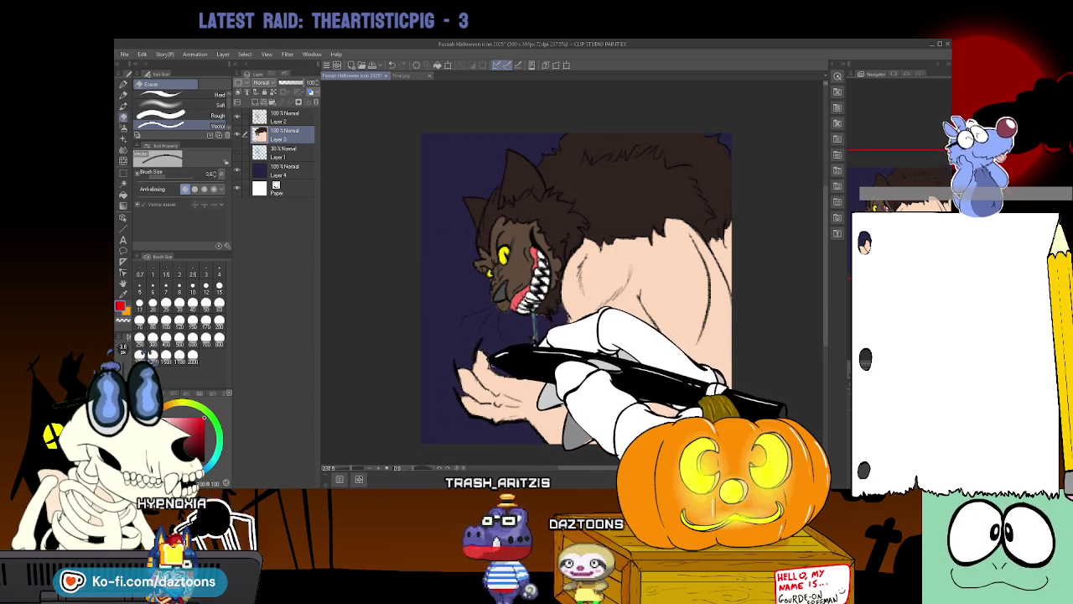
drag(537, 342, 537, 357)
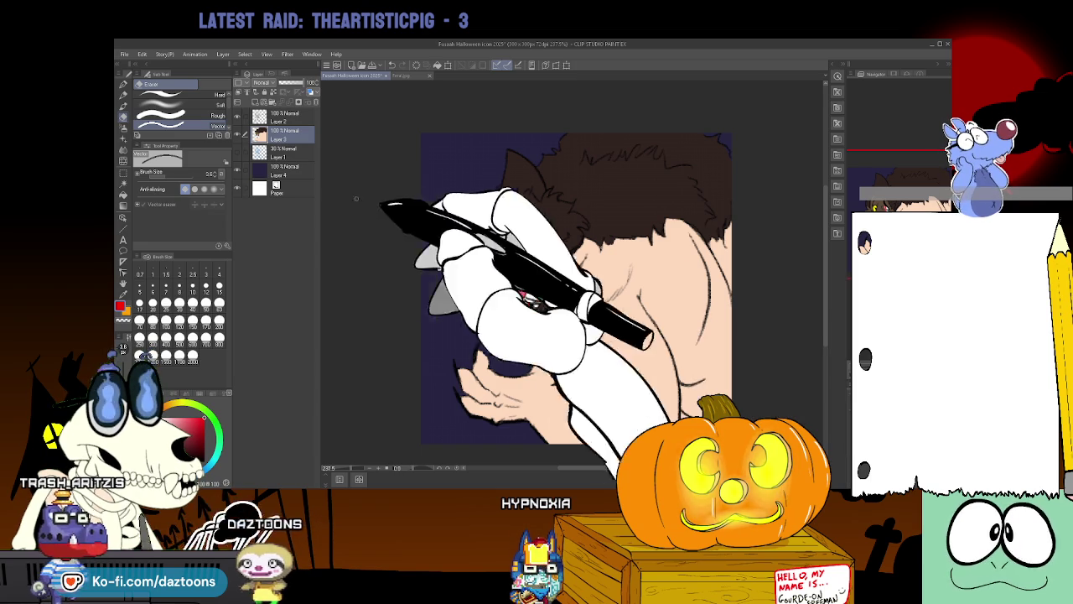
alt+click(237, 166)
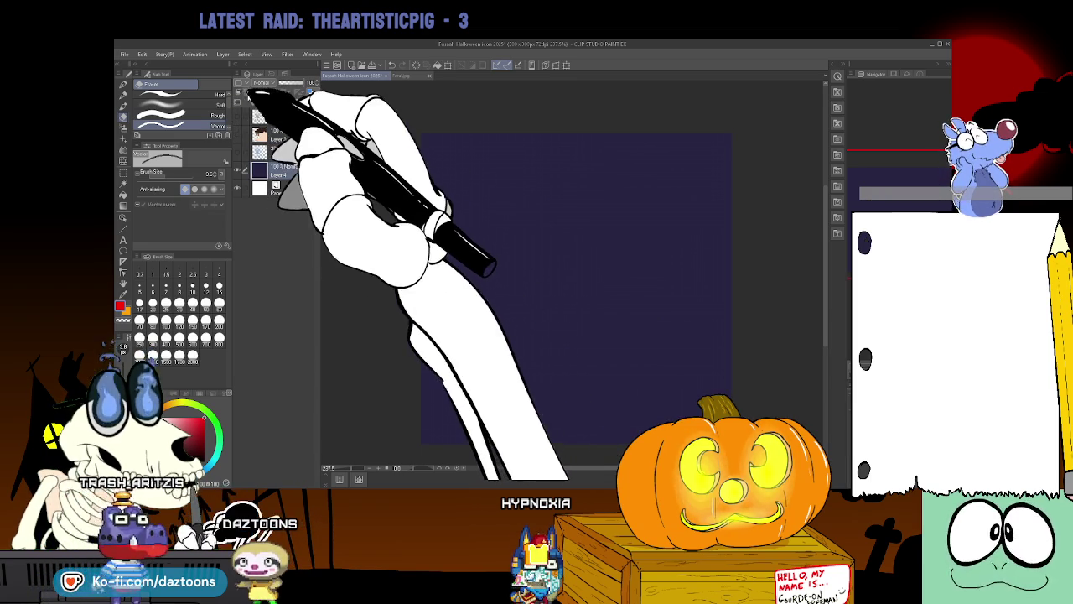
Draw a large elliptical selection, fill it red, then undo the fill.
click(124, 176)
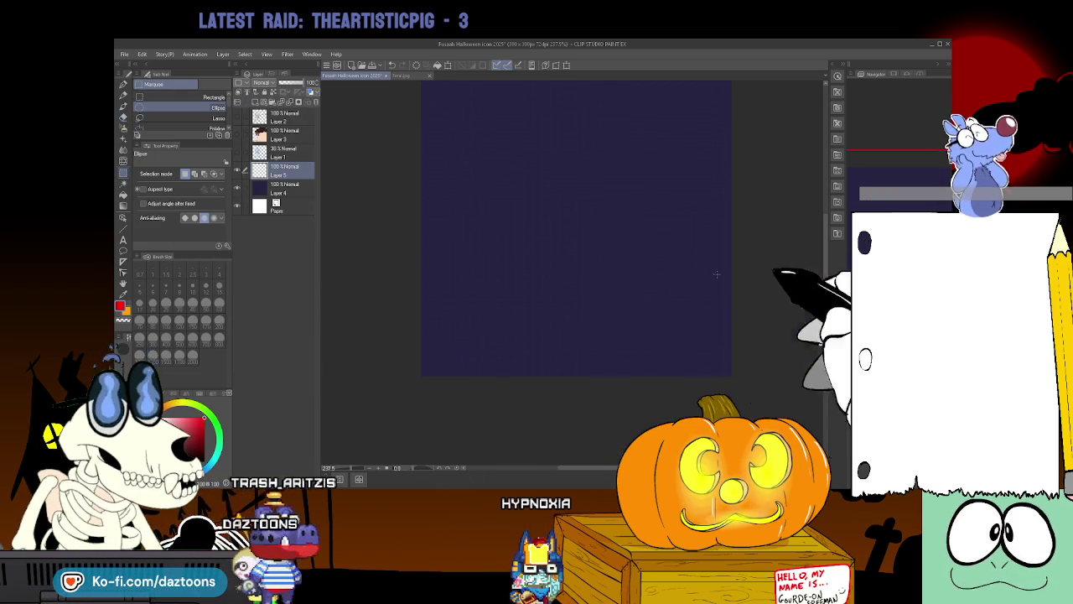
mouse_move(395, 114)
mouse_down()
mouse_move(601, 345)
mouse_move(776, 452)
mouse_up()
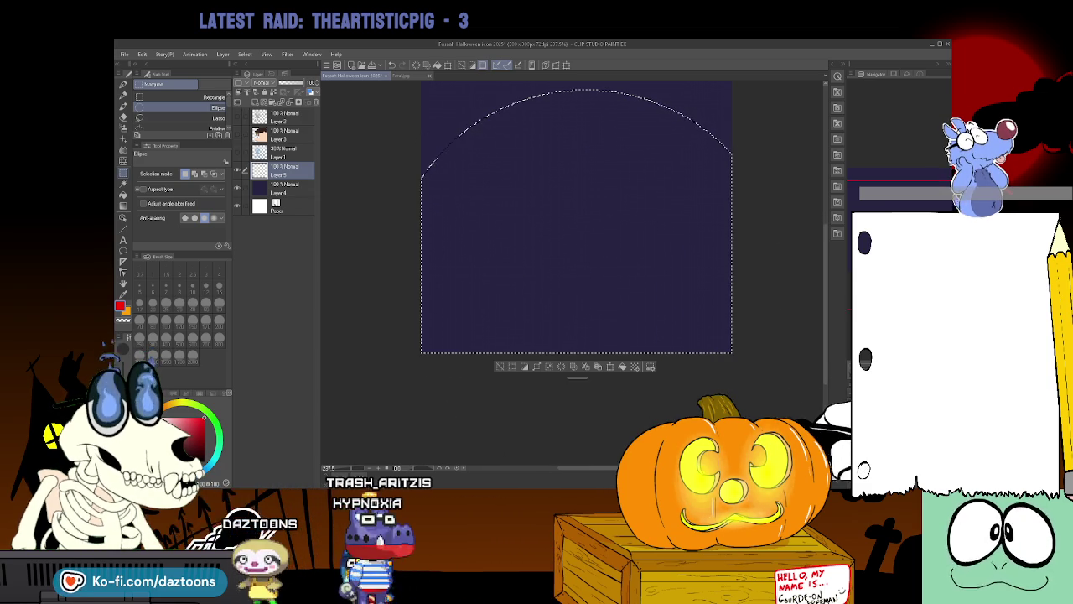
click(123, 193)
click(515, 240)
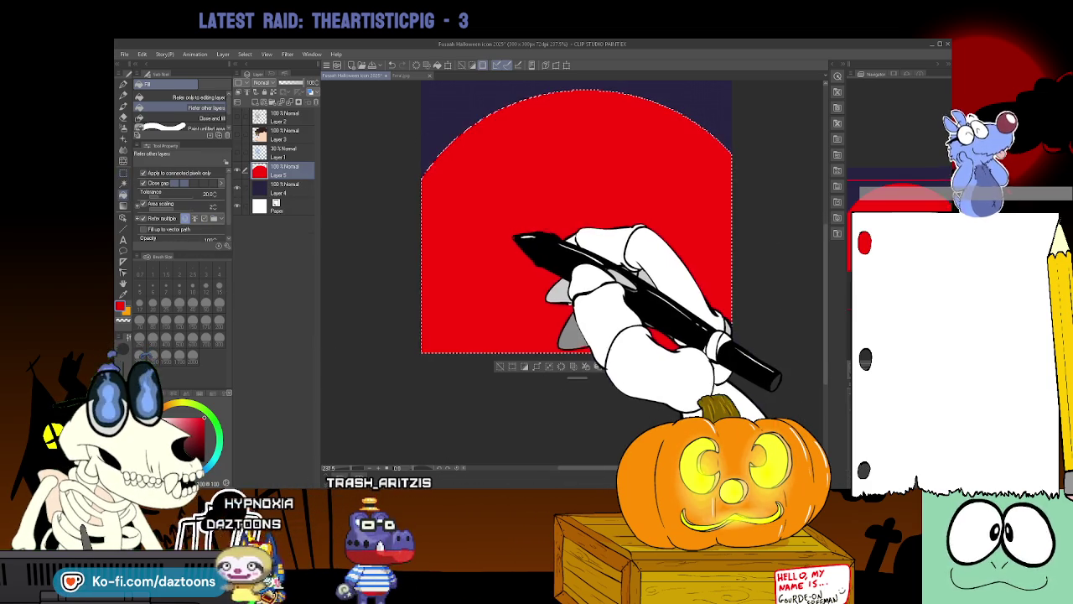
click(238, 122)
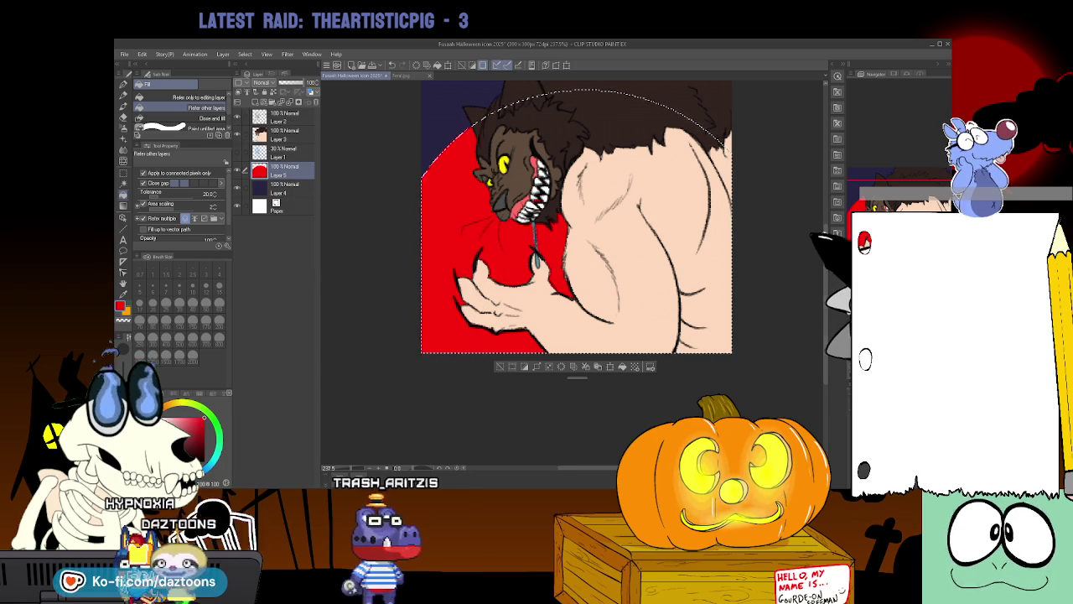
drag(809, 140, 809, 210)
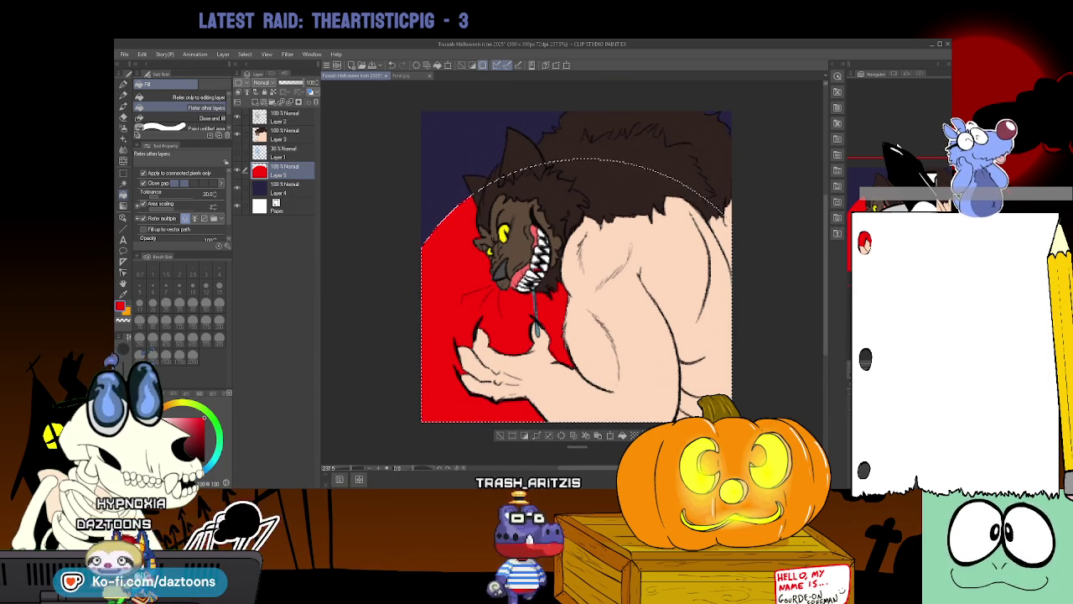
scroll(576, 252, down, 1)
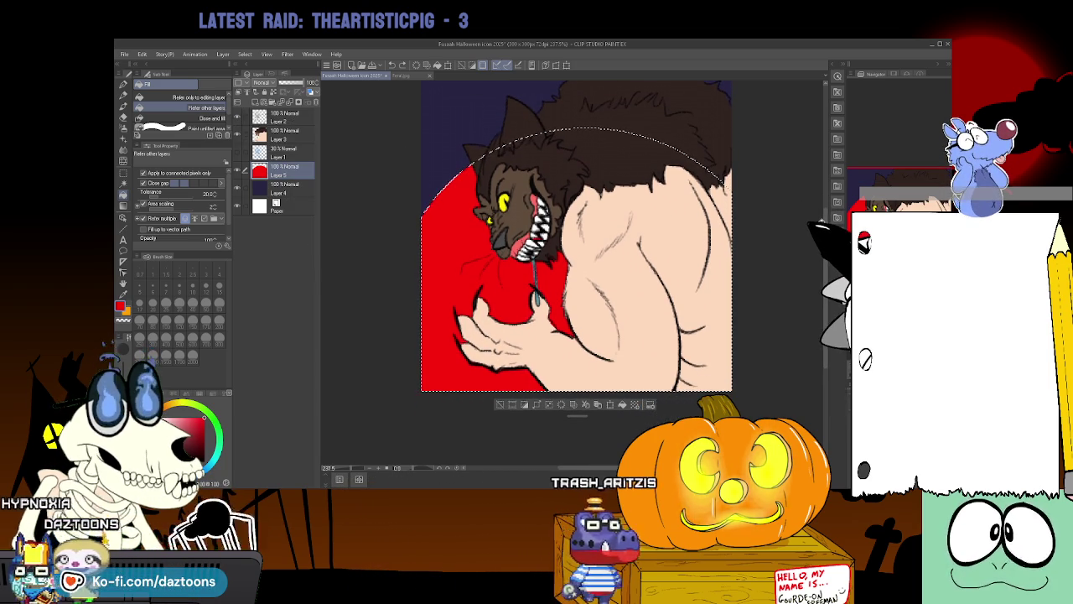
key(ctrl+z)
Redraw a smaller circle selection behind the werewolf and try a red fill, undoing it.
click(132, 172)
drag(432, 126, 725, 419)
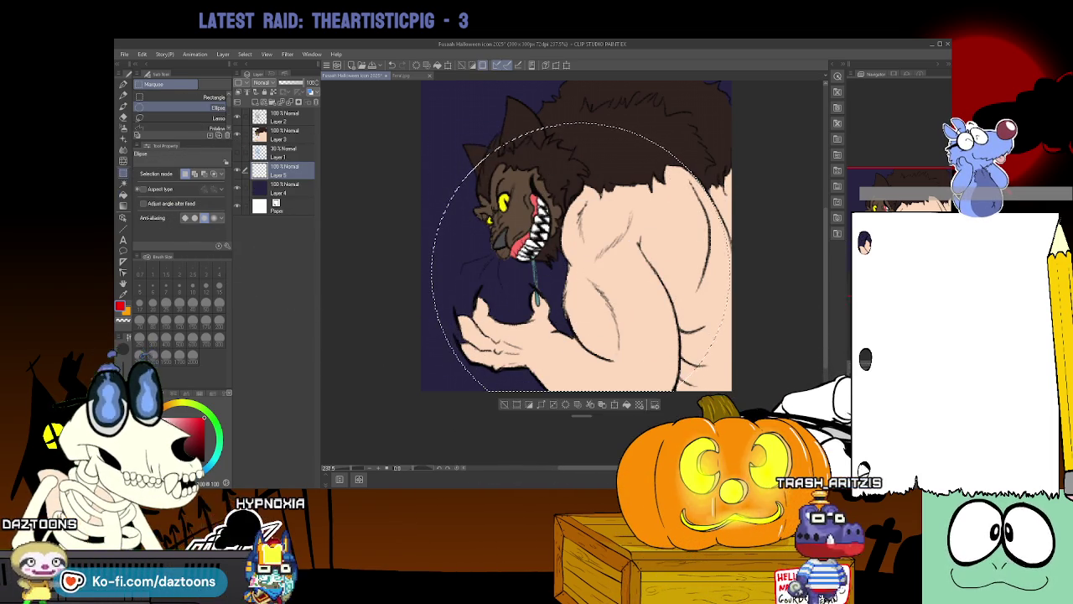
drag(580, 272, 580, 272)
click(124, 208)
click(482, 277)
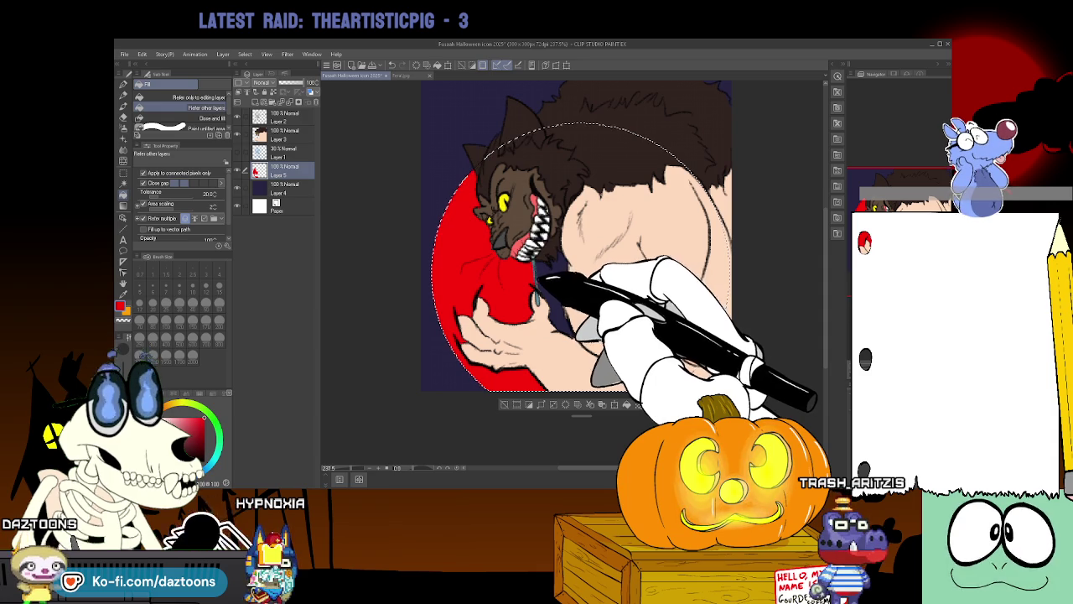
key(ctrl+z)
Fill the circle solid red with the werewolf hidden, then show the artwork again.
click(237, 134)
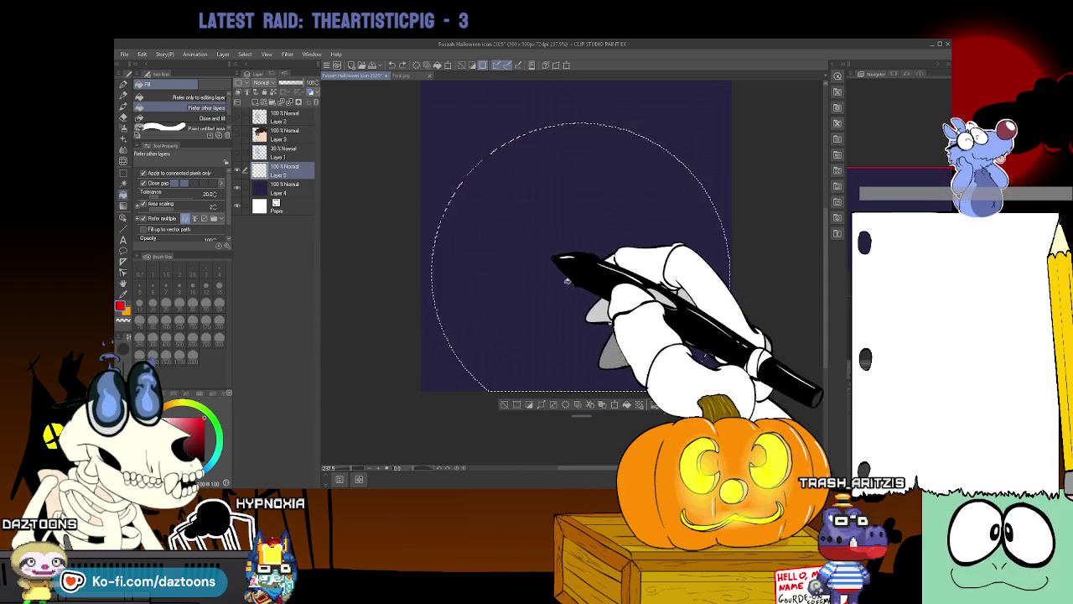
click(537, 260)
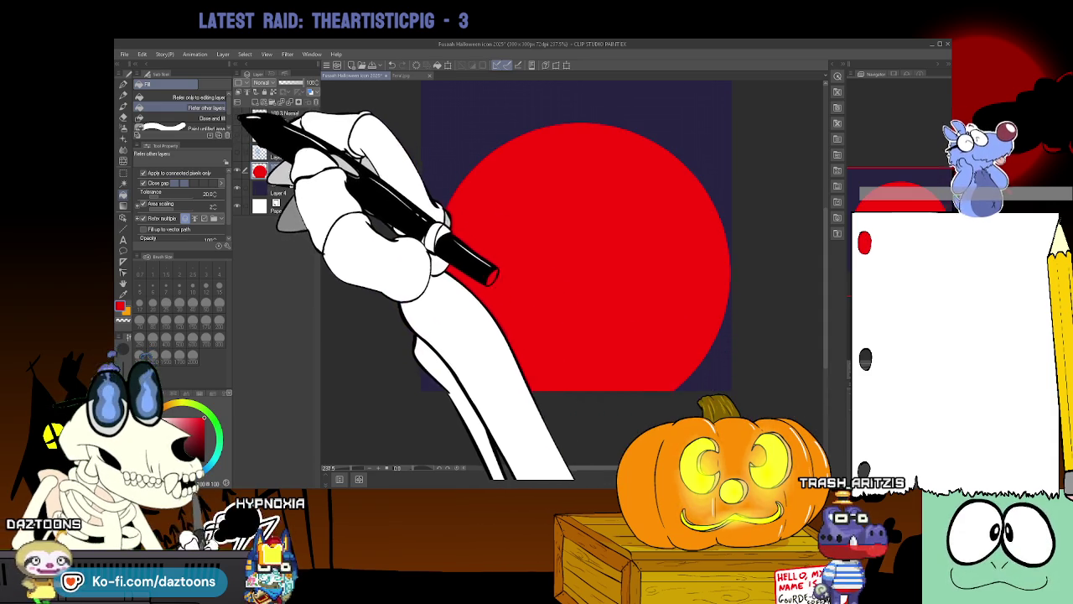
click(237, 134)
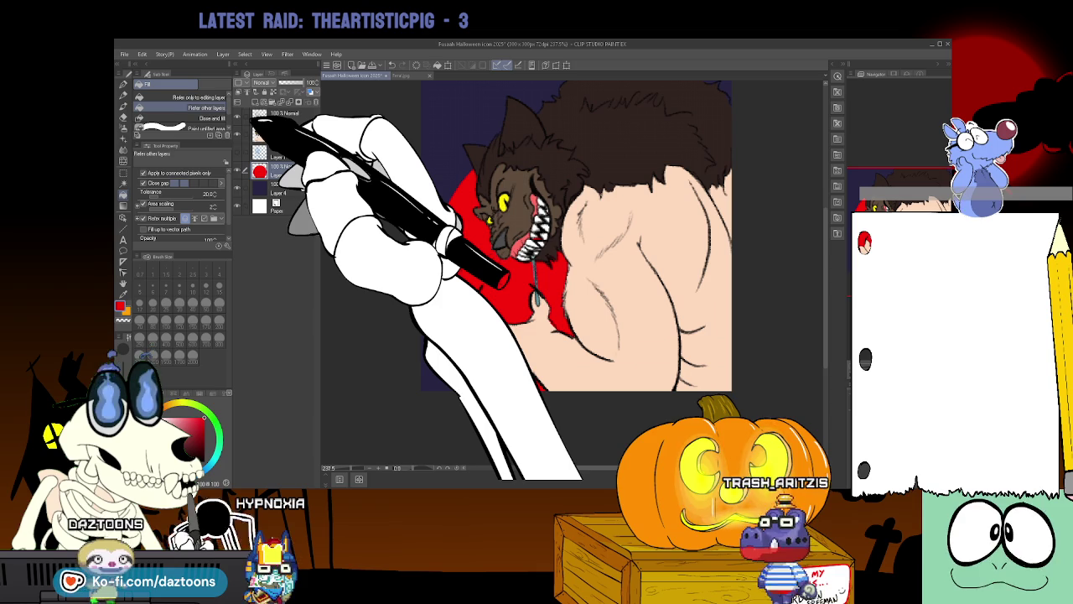
click(281, 134)
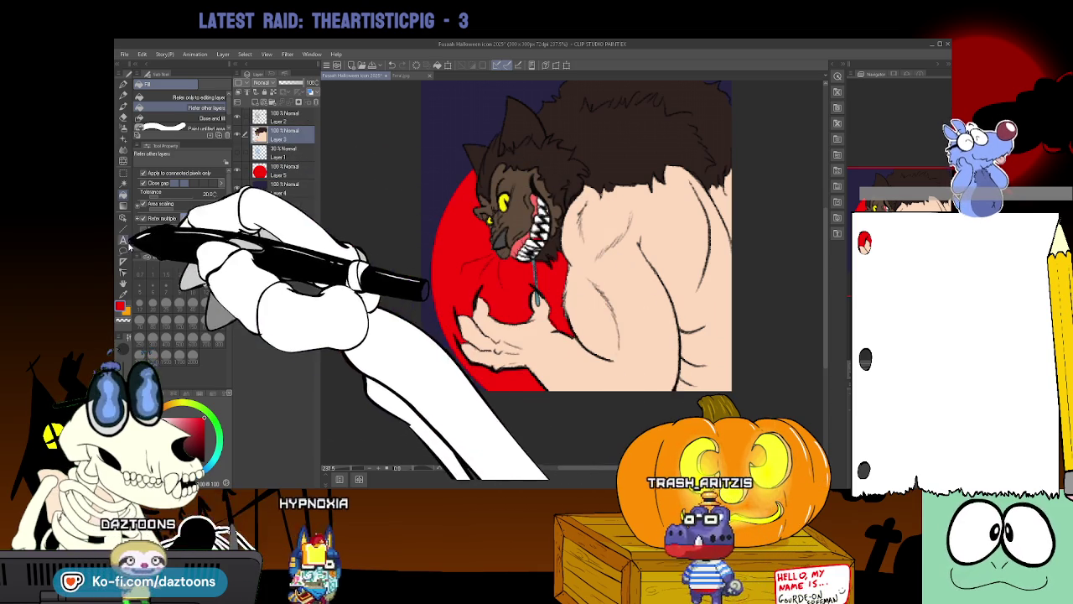
click(123, 106)
click(124, 92)
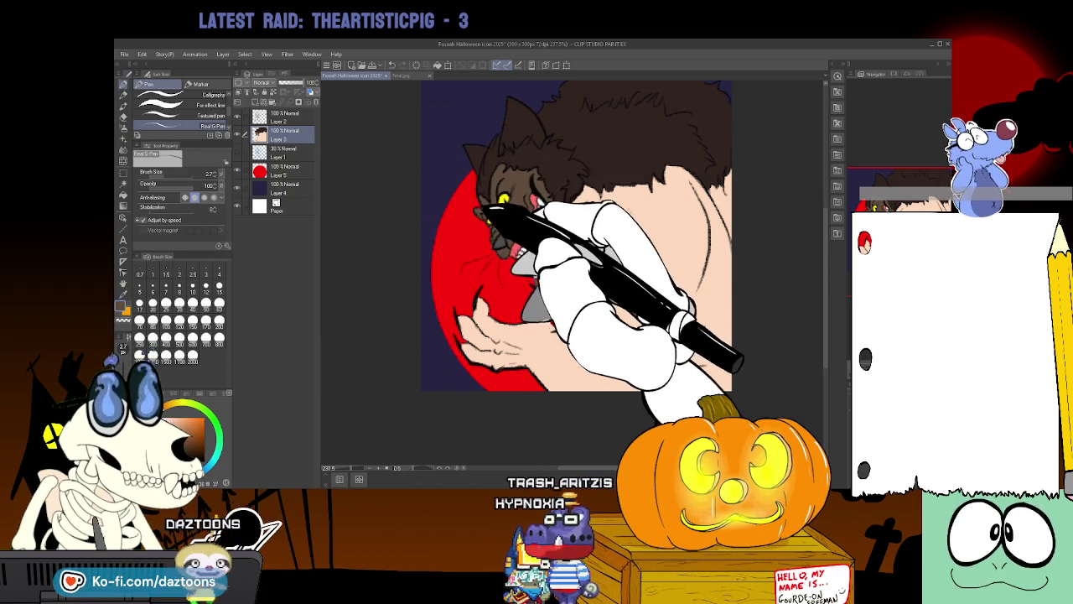
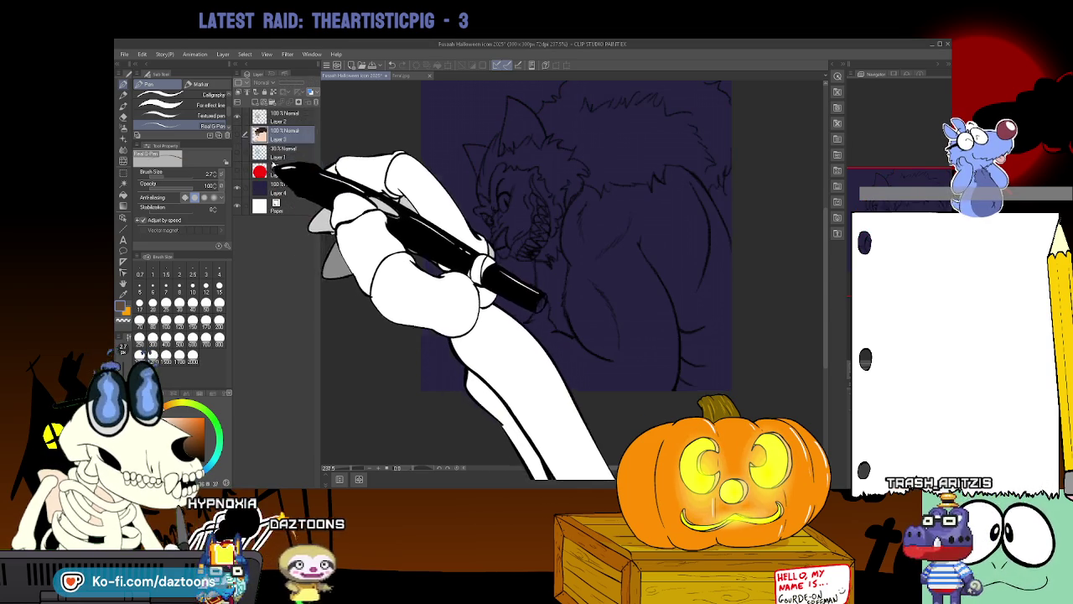
Fill the navy background Layer 4 with black, then show the red circle and coloured werewolf layers again.
click(237, 153)
click(237, 189)
click(281, 188)
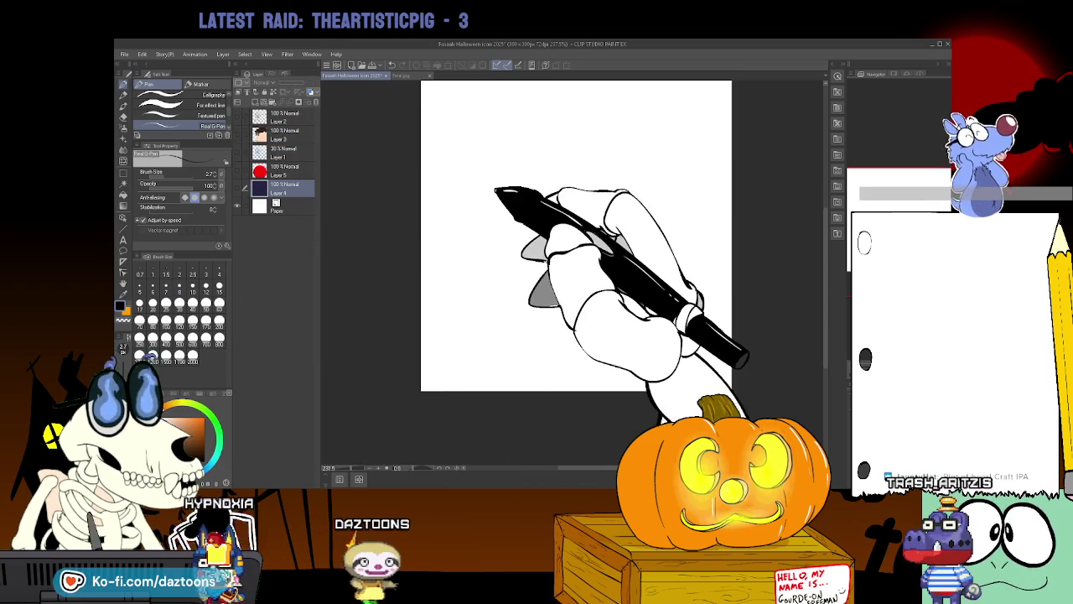
click(123, 194)
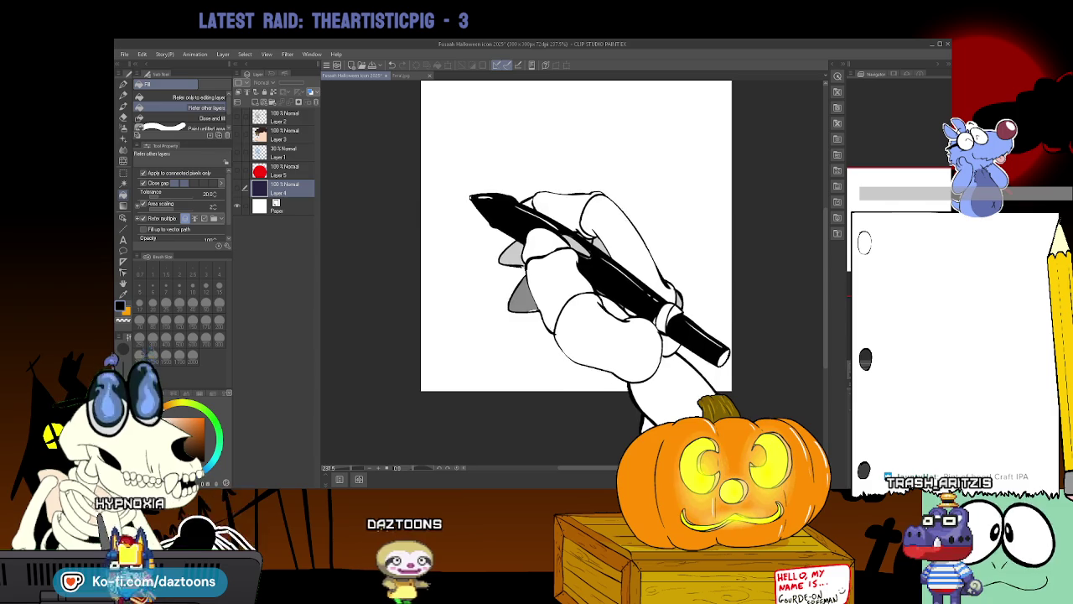
click(237, 188)
click(362, 201)
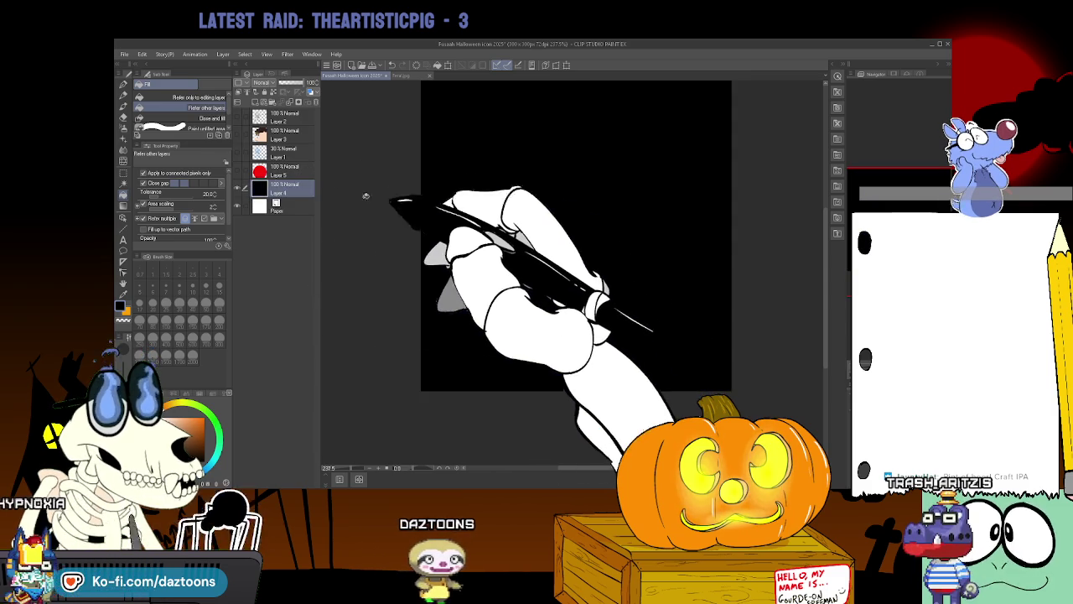
click(238, 171)
click(237, 136)
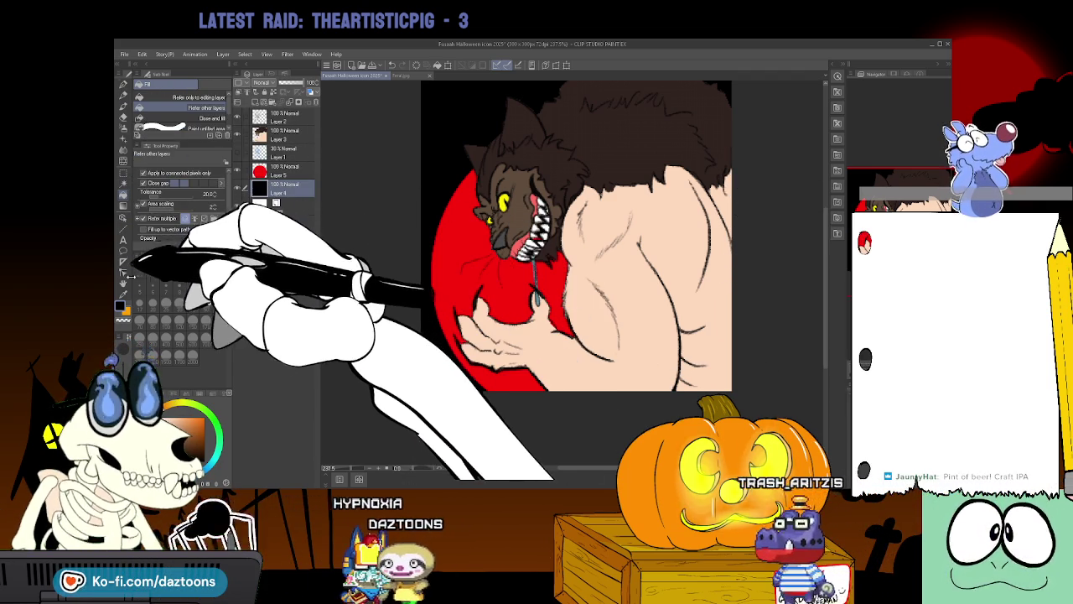
With the inking pen and Layer 3 selected, add Layer 6 above it and hide the colour layers.
key(i)
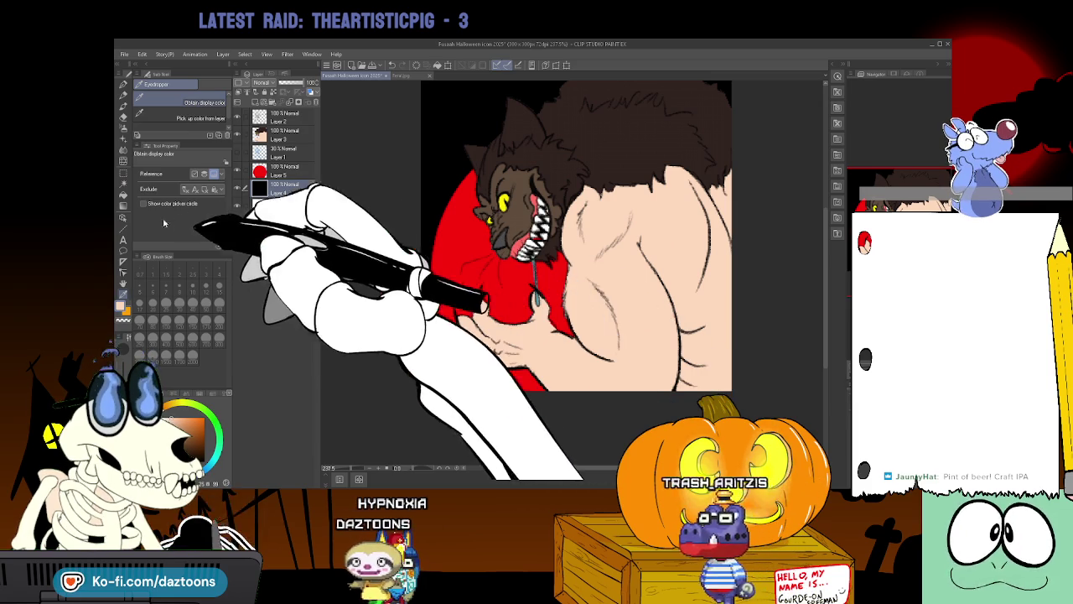
click(124, 92)
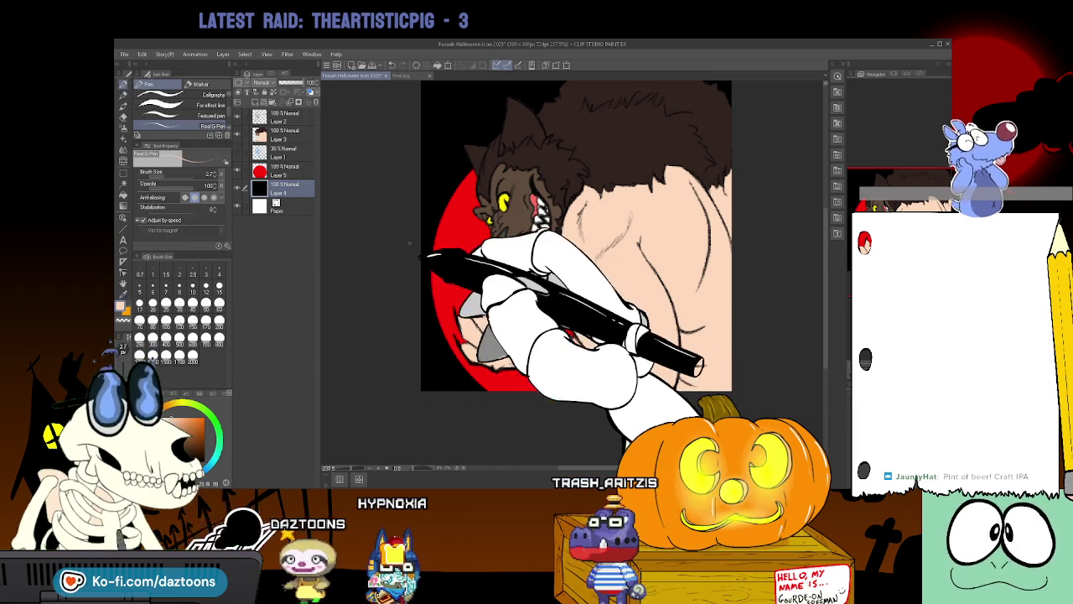
click(284, 117)
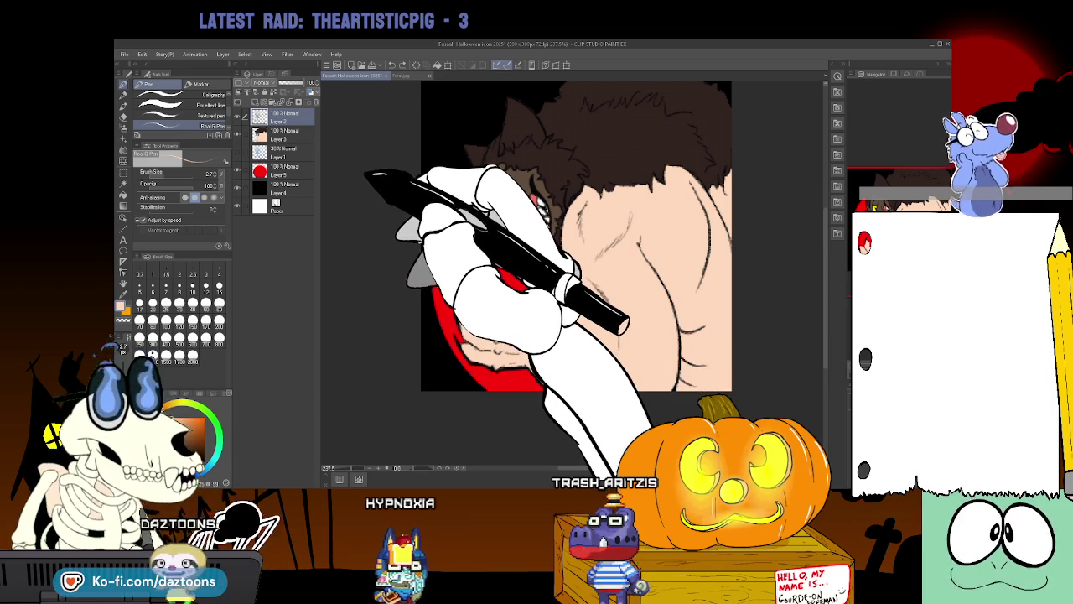
click(283, 135)
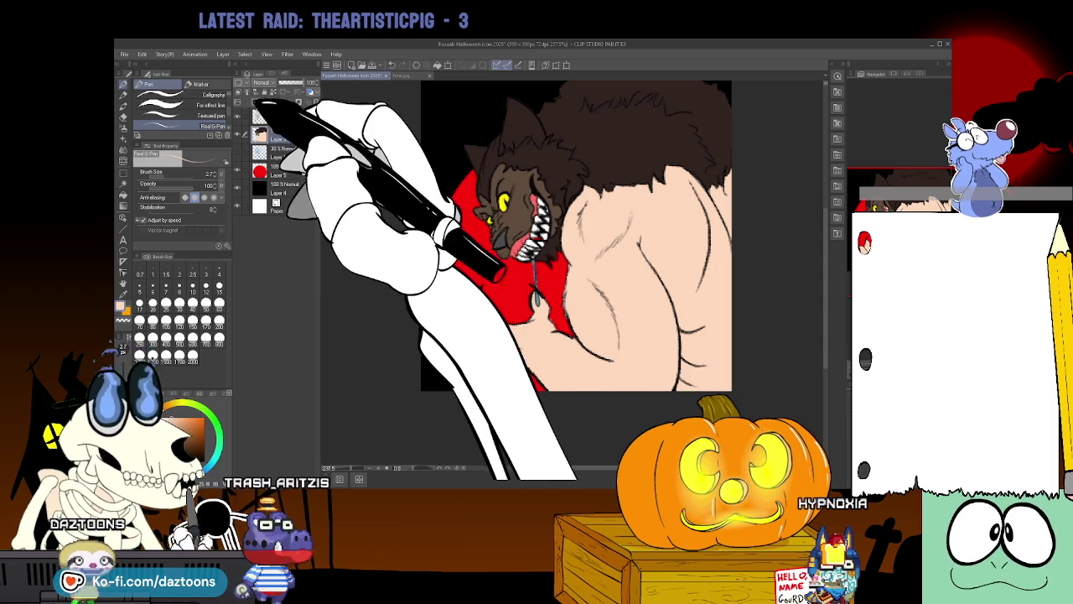
key(ctrl+shift+n)
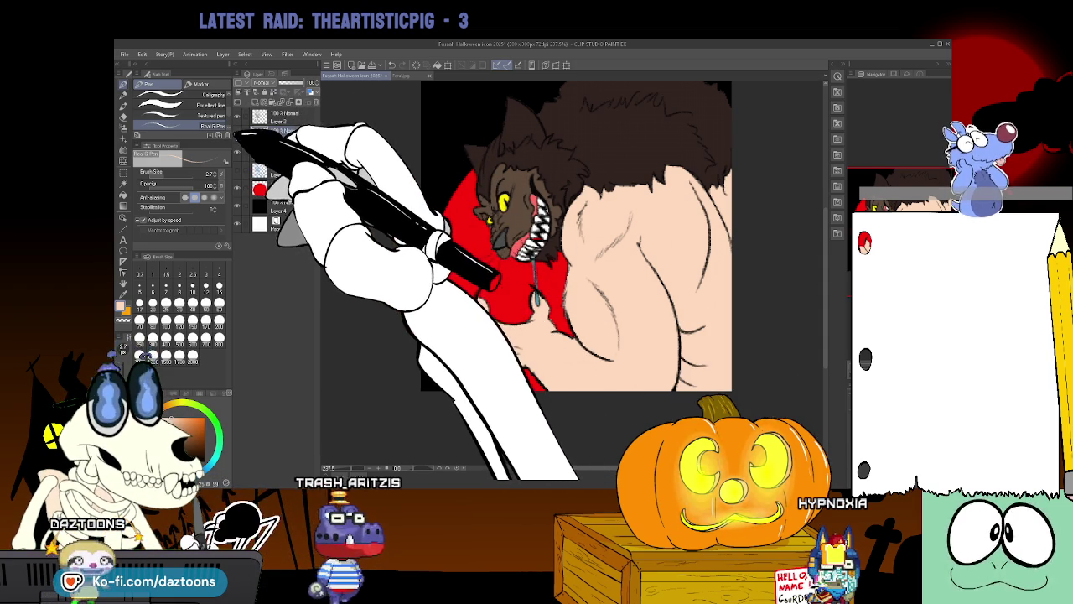
click(238, 152)
click(238, 189)
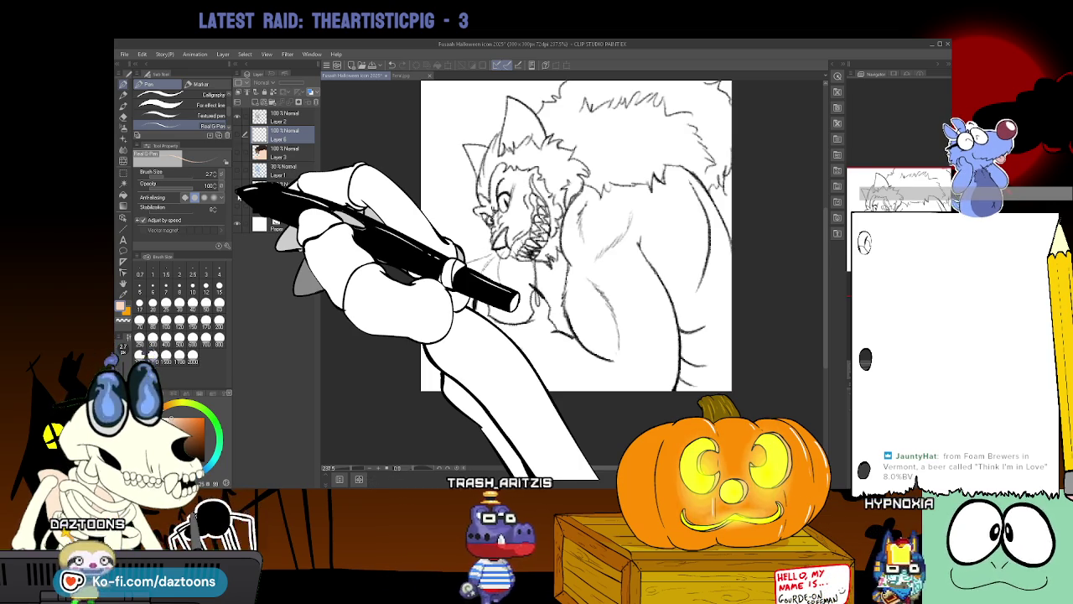
Select Layer 6 with the Real G-Pen and draw the arm and hand outline at lower left.
click(124, 180)
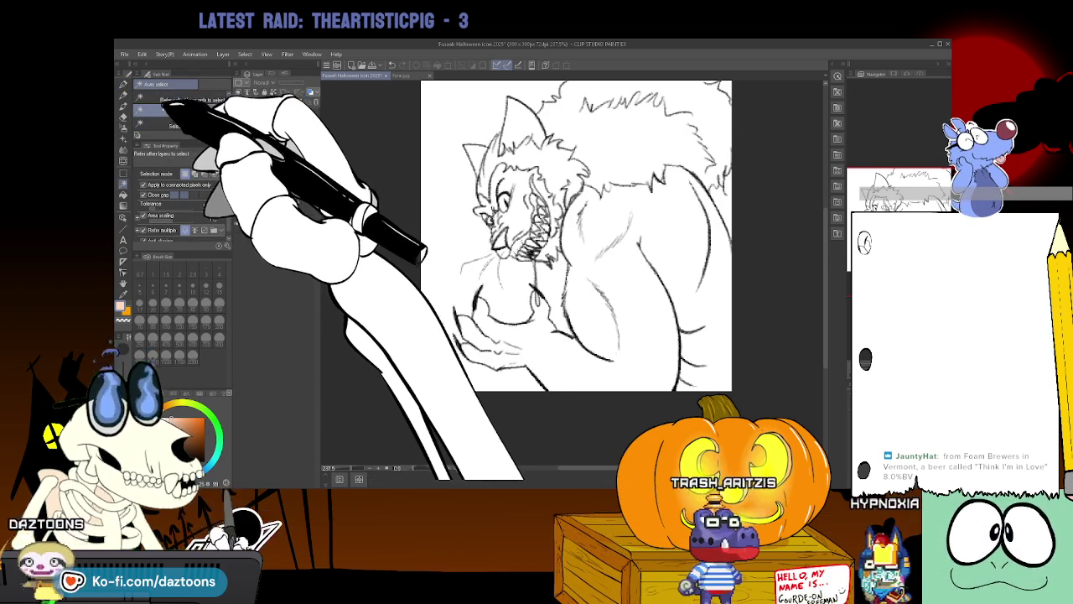
click(123, 95)
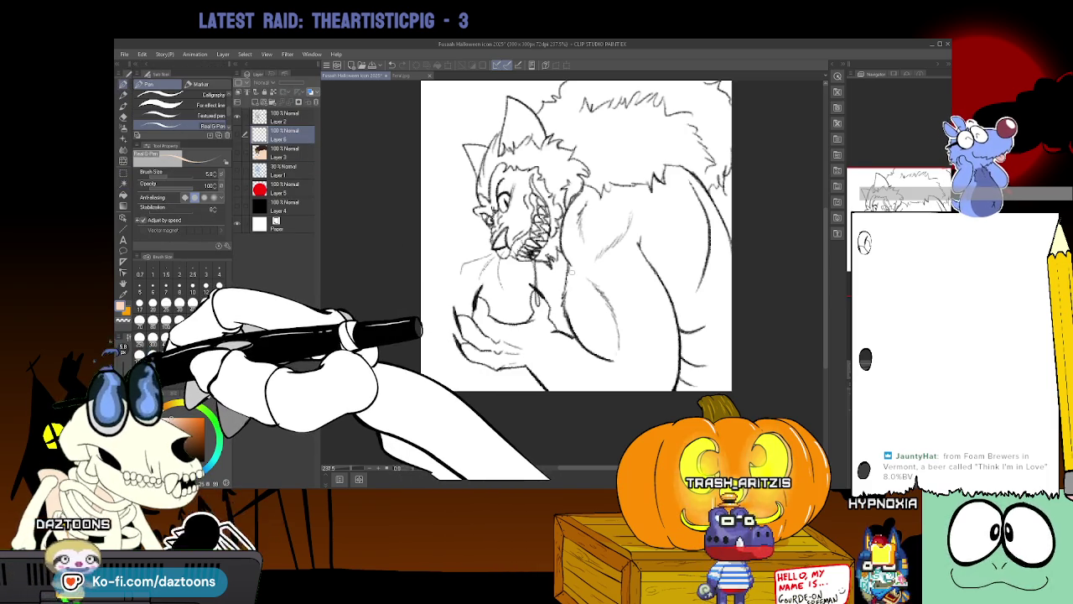
click(243, 134)
drag(460, 289, 537, 362)
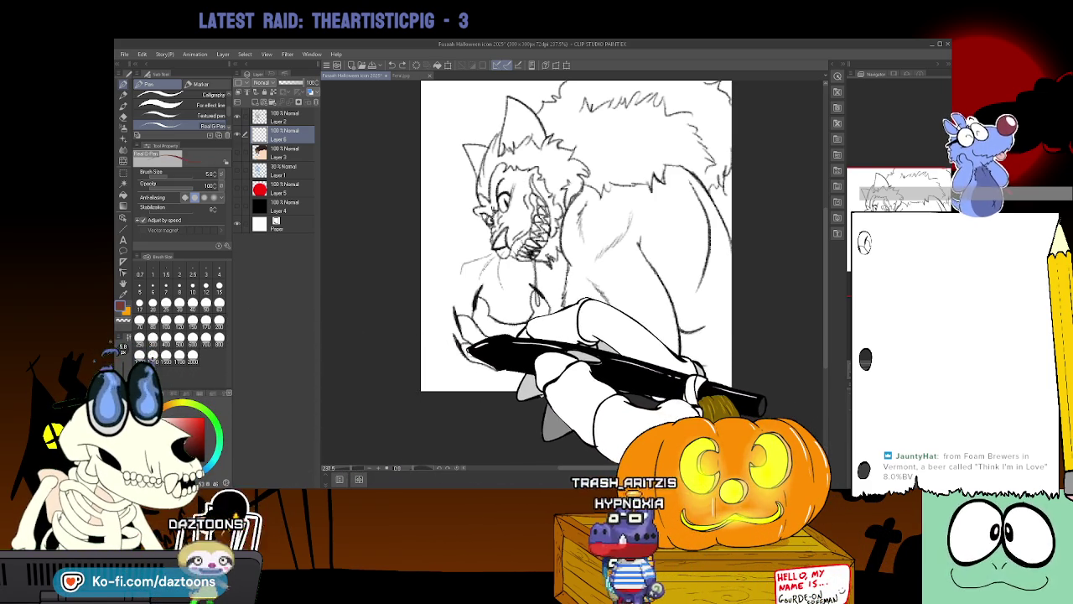
Add outline strokes around the hand on Layer 6, hiding and showing the sketch layers to check the lines.
drag(466, 334, 488, 334)
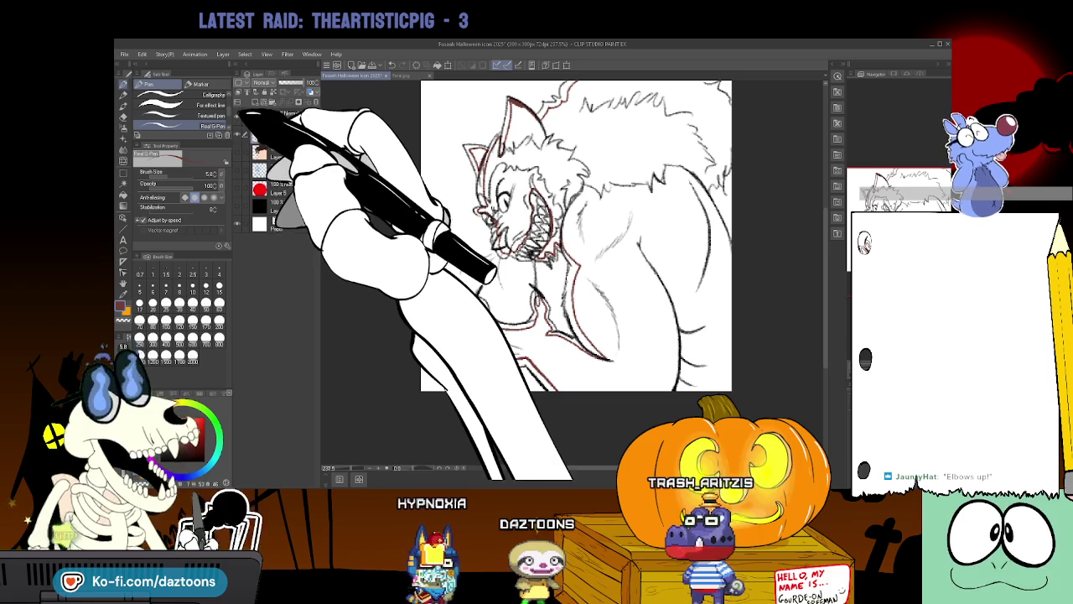
click(237, 154)
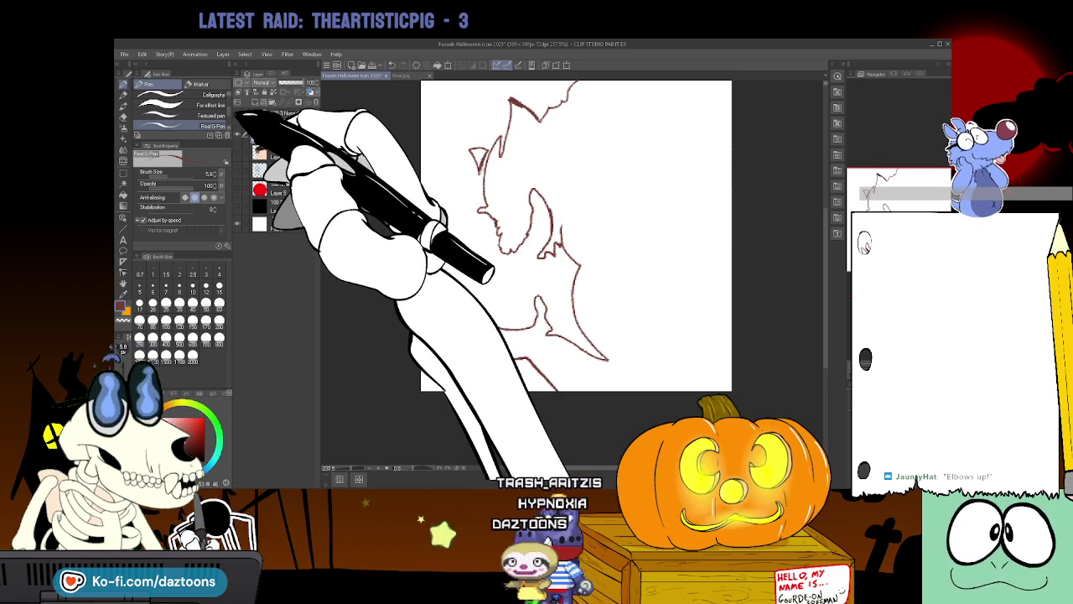
click(237, 116)
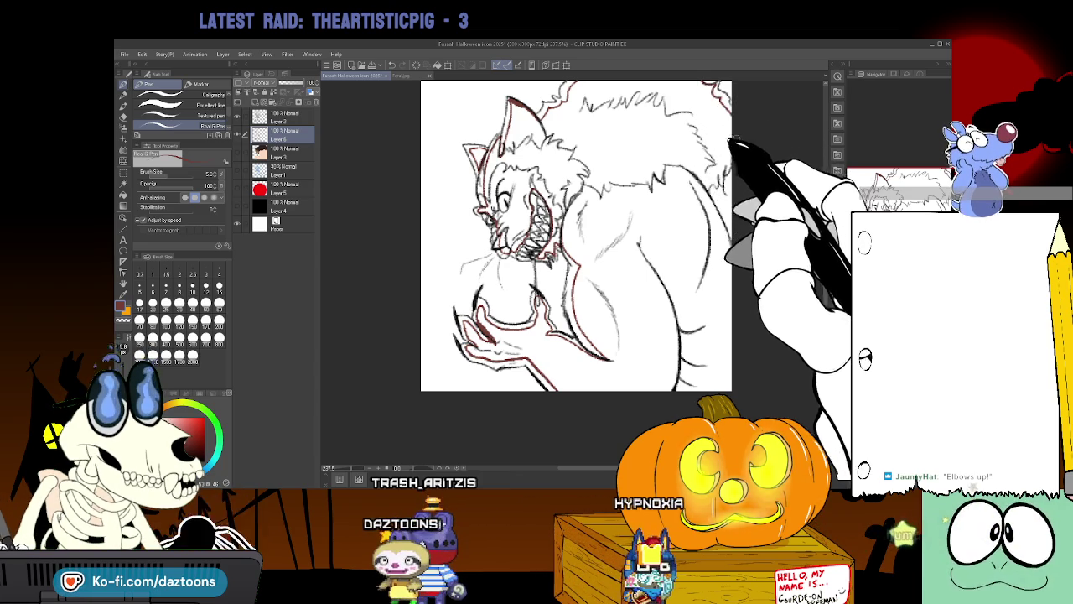
click(238, 116)
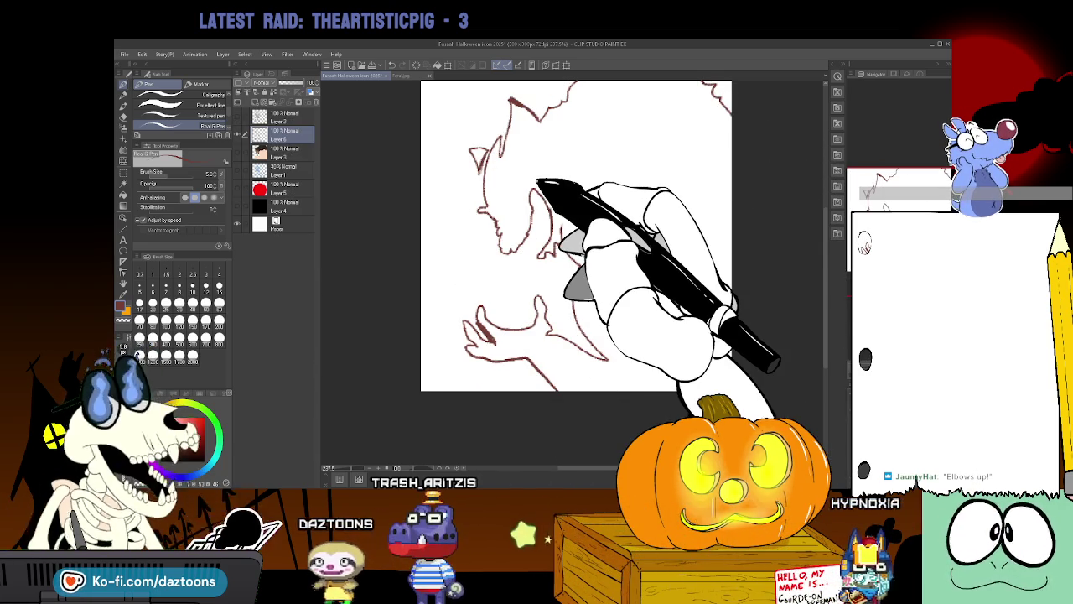
click(238, 116)
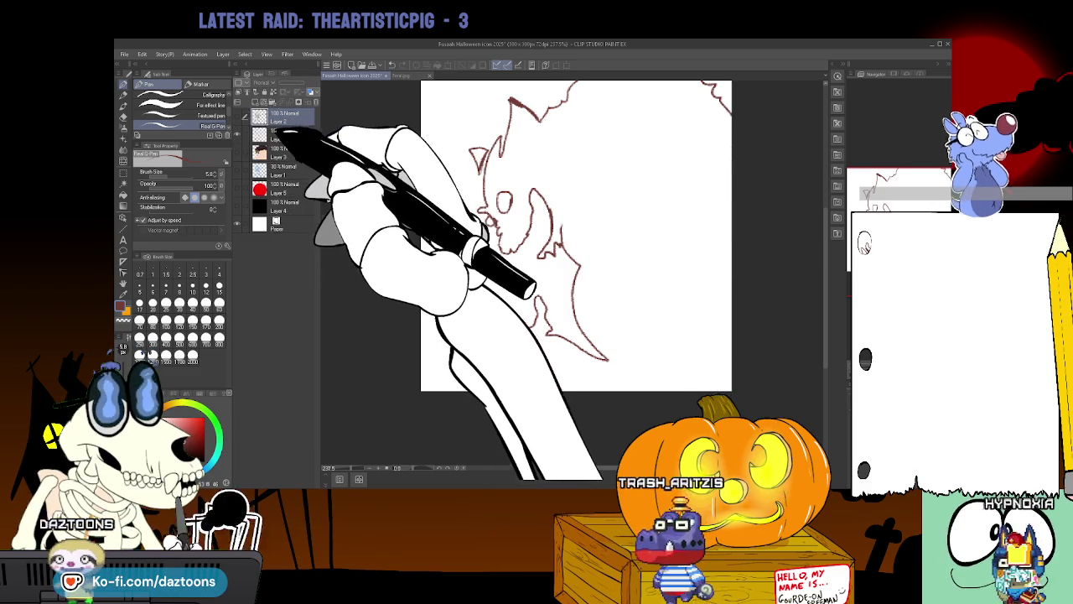
Fill the werewolf silhouette and ear gaps dark red on Layer 6, then show the sketch line art.
click(124, 193)
click(718, 311)
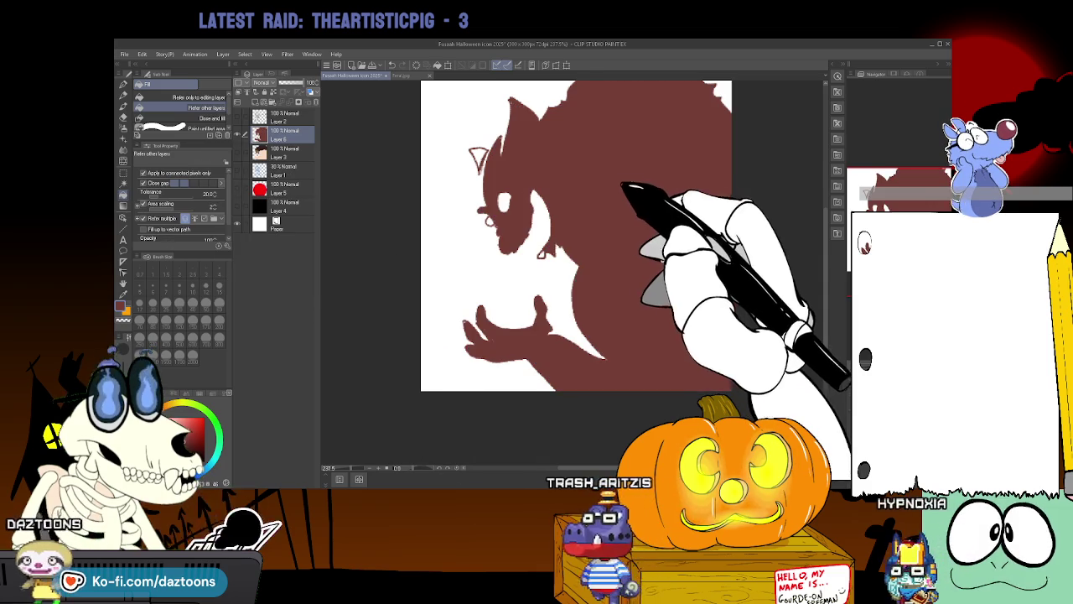
click(479, 159)
click(523, 115)
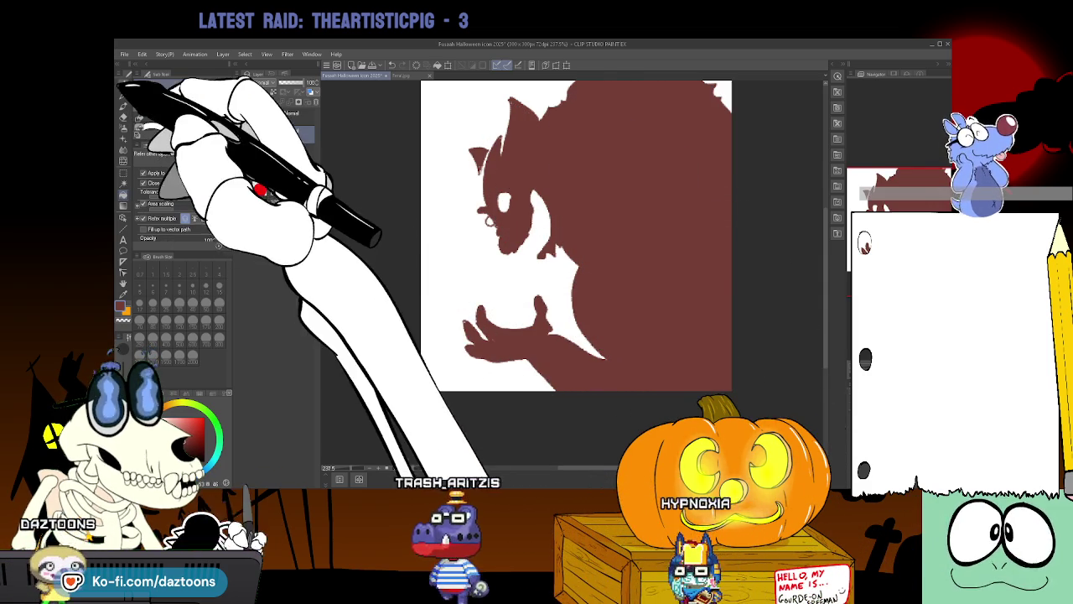
click(123, 94)
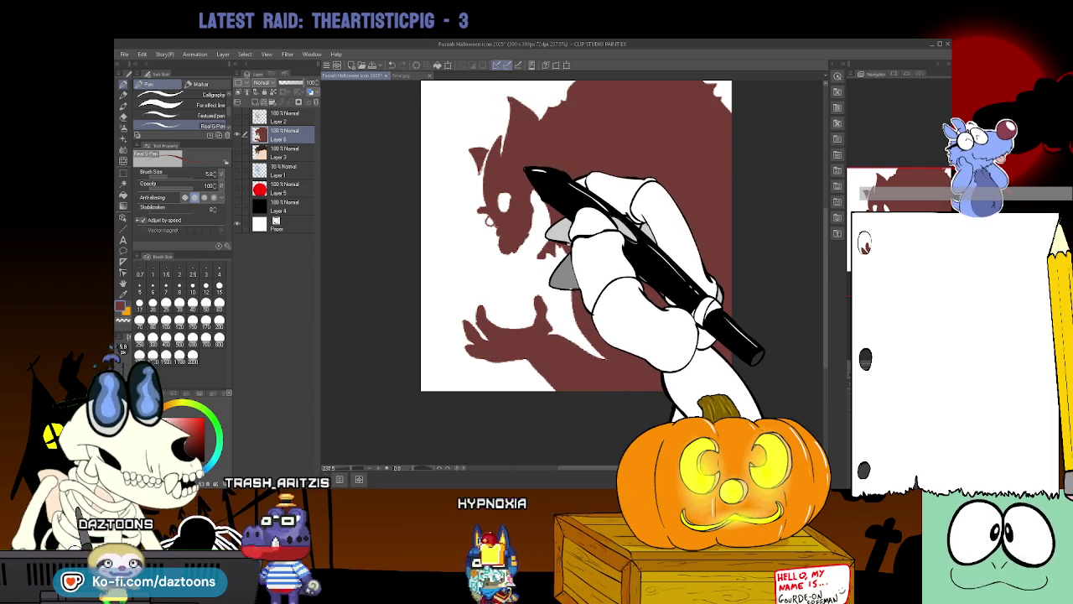
click(238, 116)
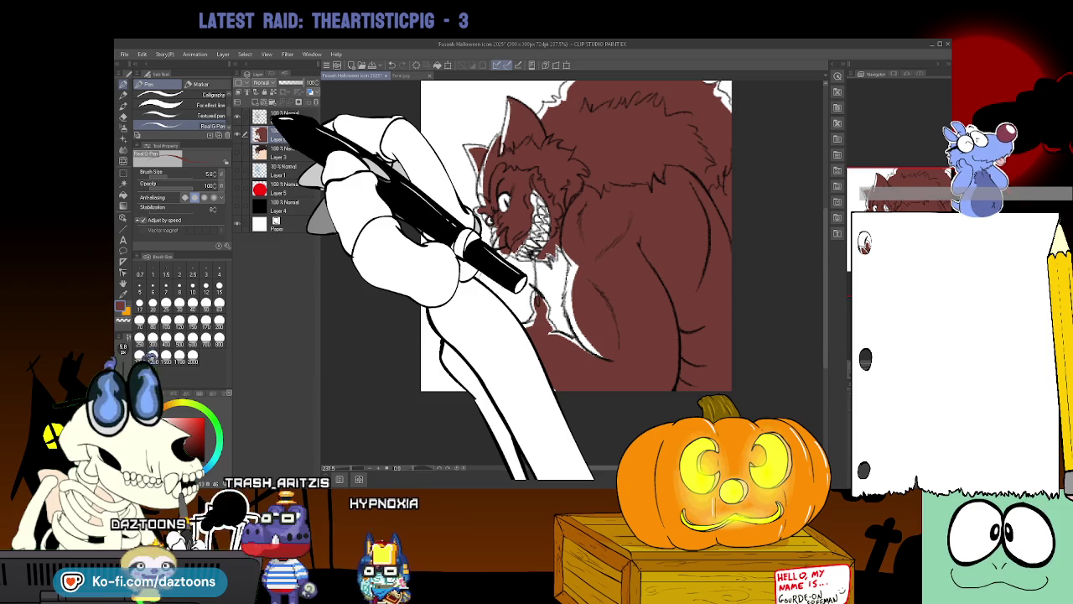
Hide the white overlay to reveal the coloured art and make the body fill more transparent.
click(238, 171)
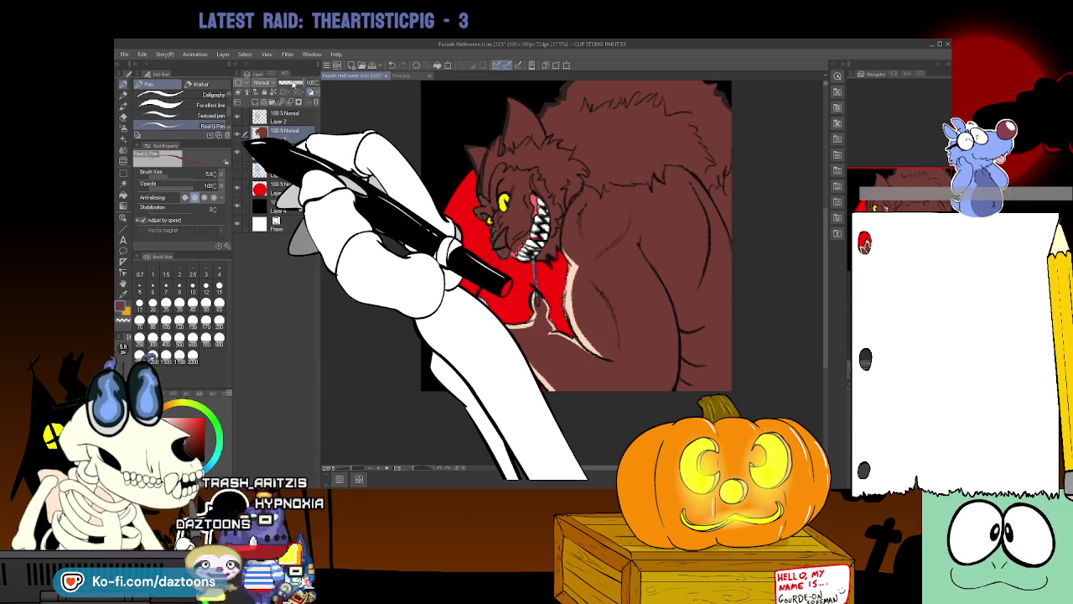
drag(312, 82, 295, 83)
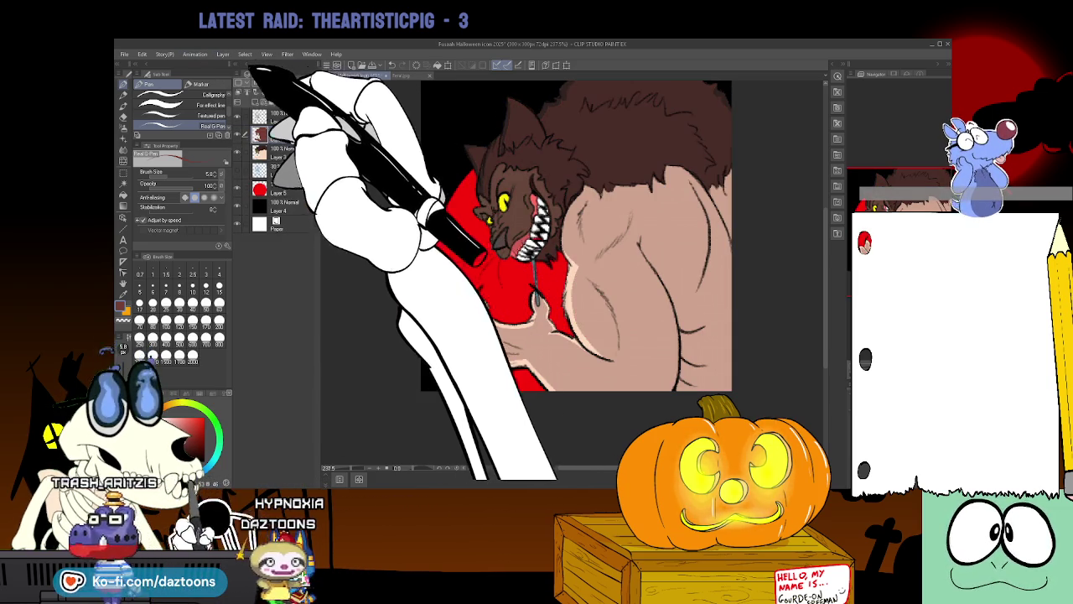
drag(287, 82, 204, 67)
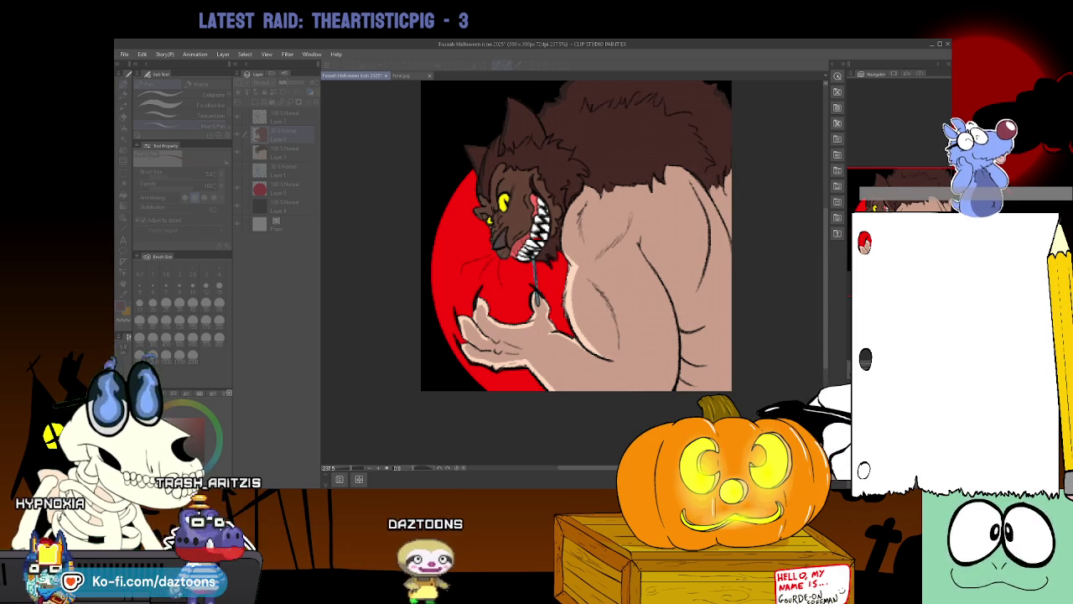
key(Return)
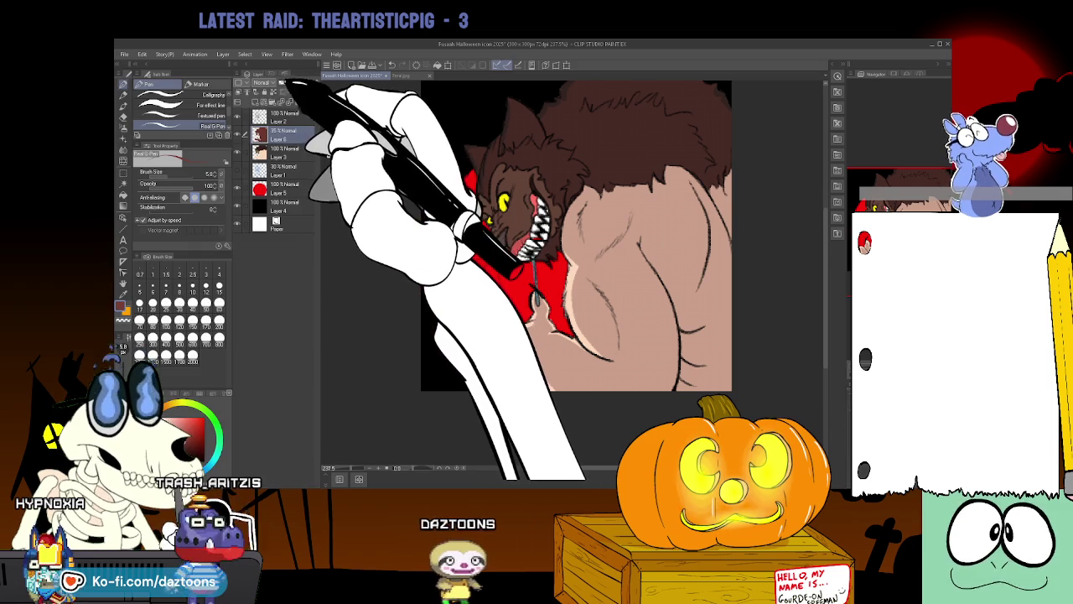
Adjust the skin and fur opacity, tint the body dark red, and lower Layer 6 to 82%.
mouse_move(285, 82)
mouse_down()
mouse_move(314, 83)
mouse_move(292, 82)
mouse_up()
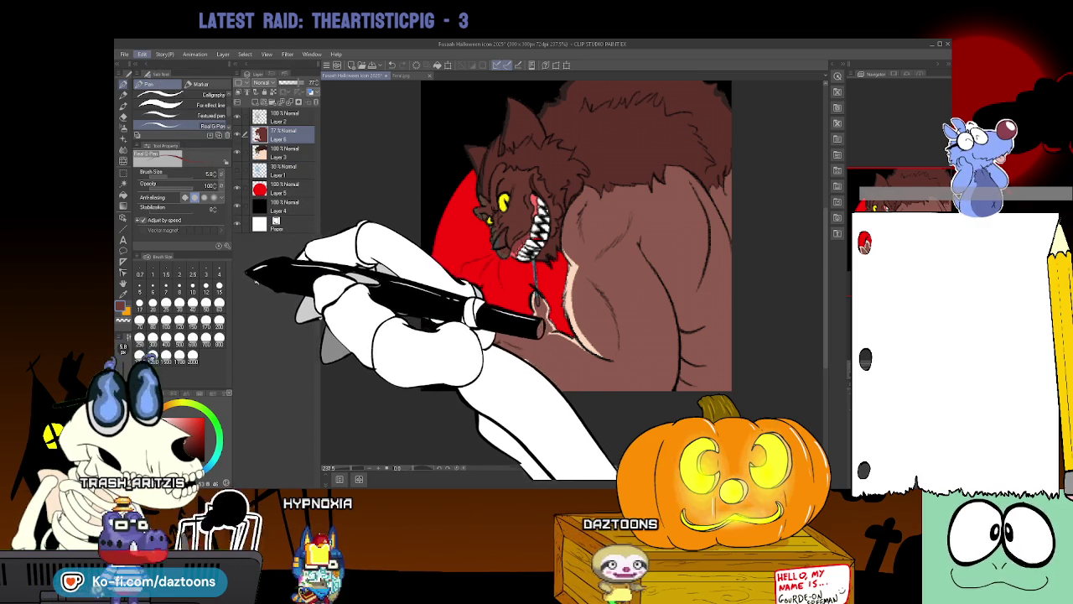
key(ctrl+z)
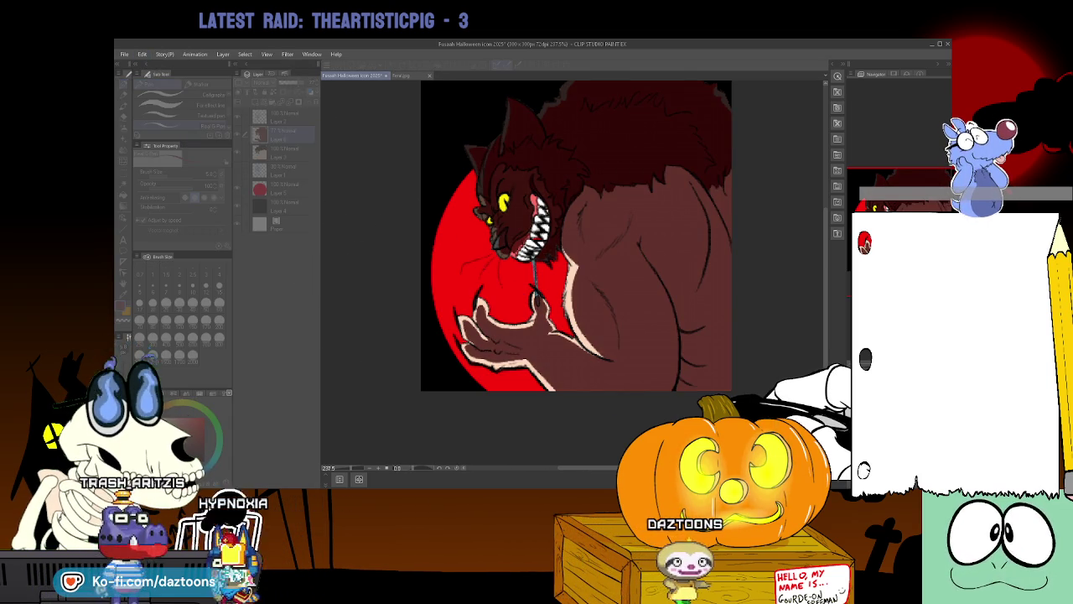
key(ctrl+z)
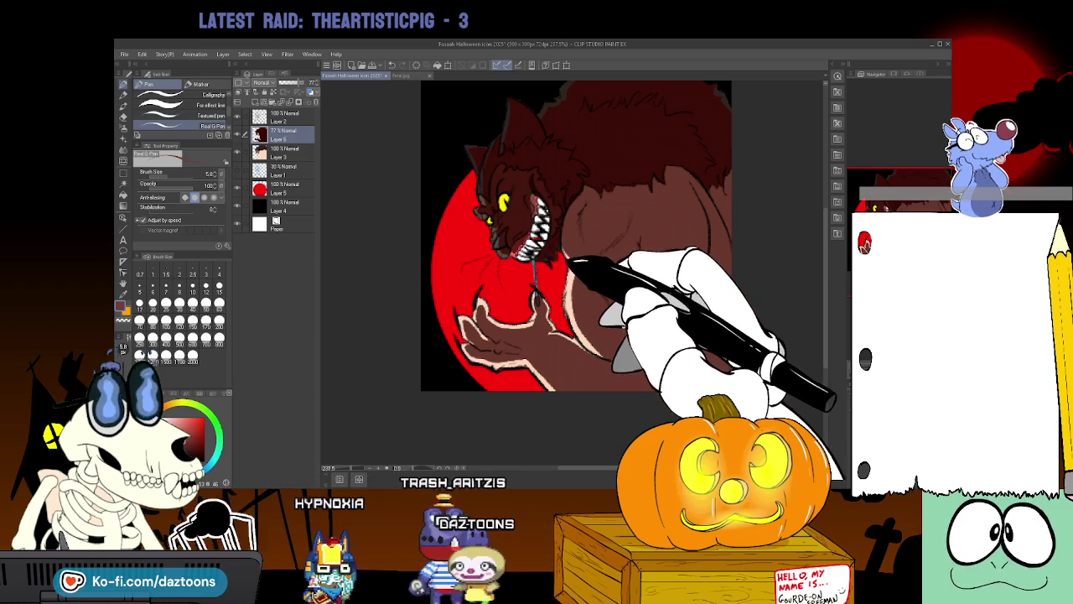
drag(288, 82, 308, 82)
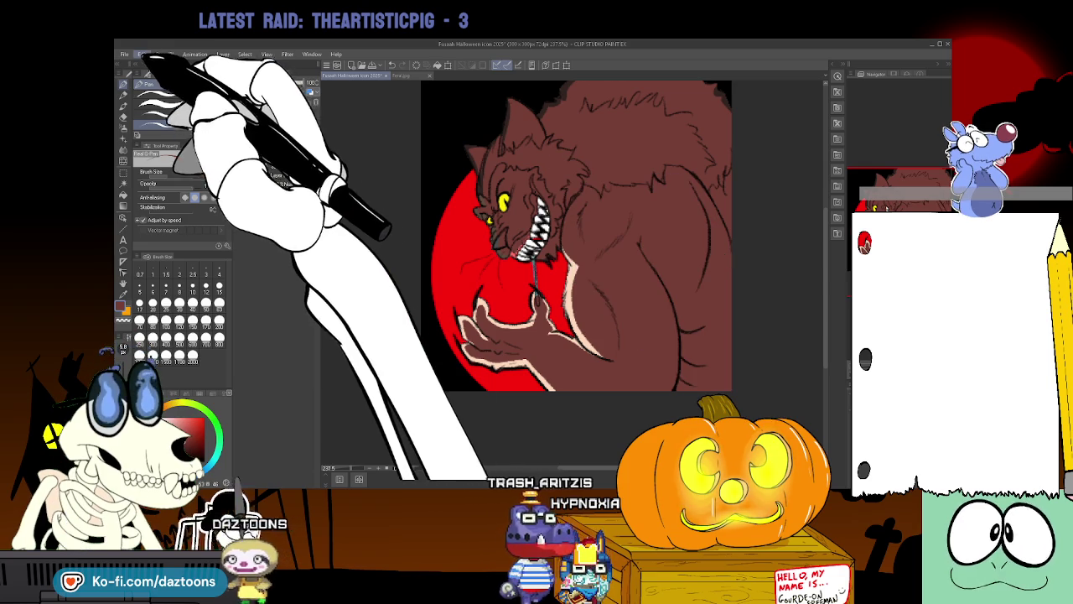
key(ctrl+z)
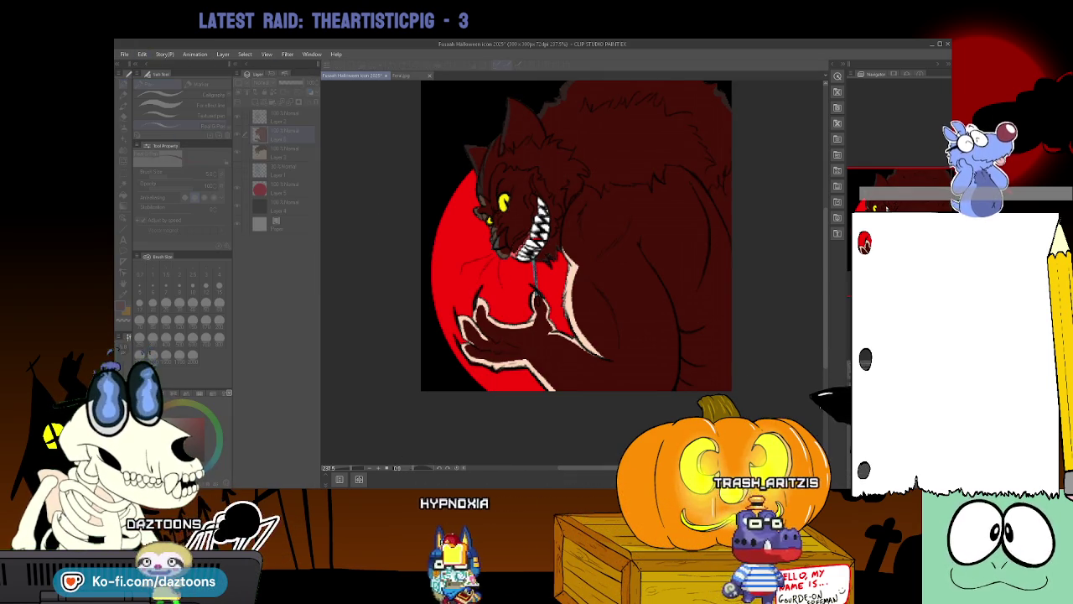
key(Return)
drag(309, 83, 298, 82)
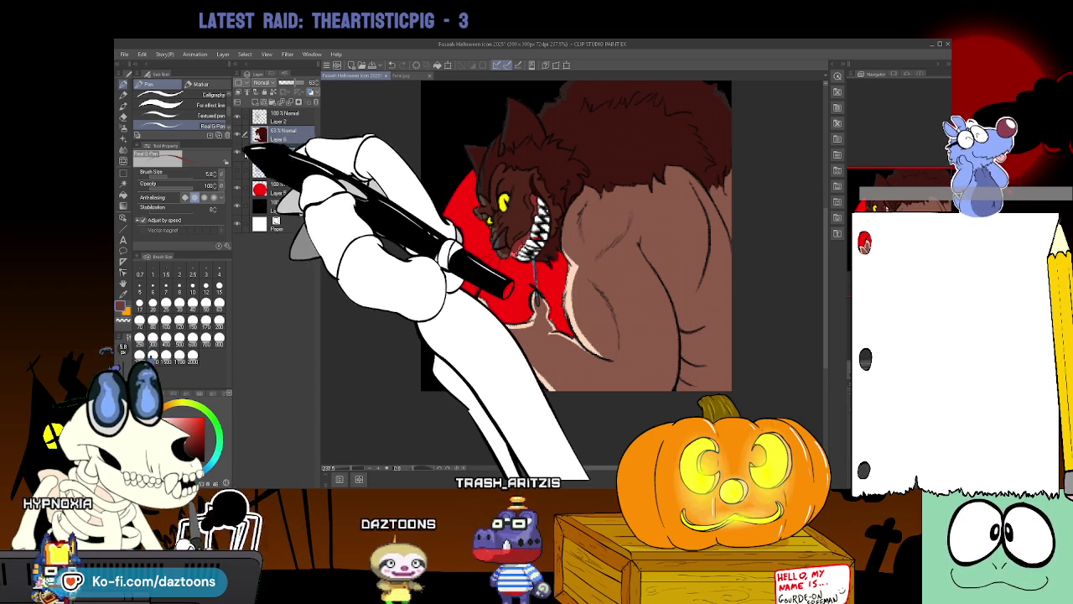
Scale the werewolf fill to 107%, tilt it slightly clockwise, shift it right, and commit.
key(ctrl+t)
mouse_move(732, 390)
mouse_down()
mouse_move(752, 413)
mouse_move(767, 356)
mouse_up()
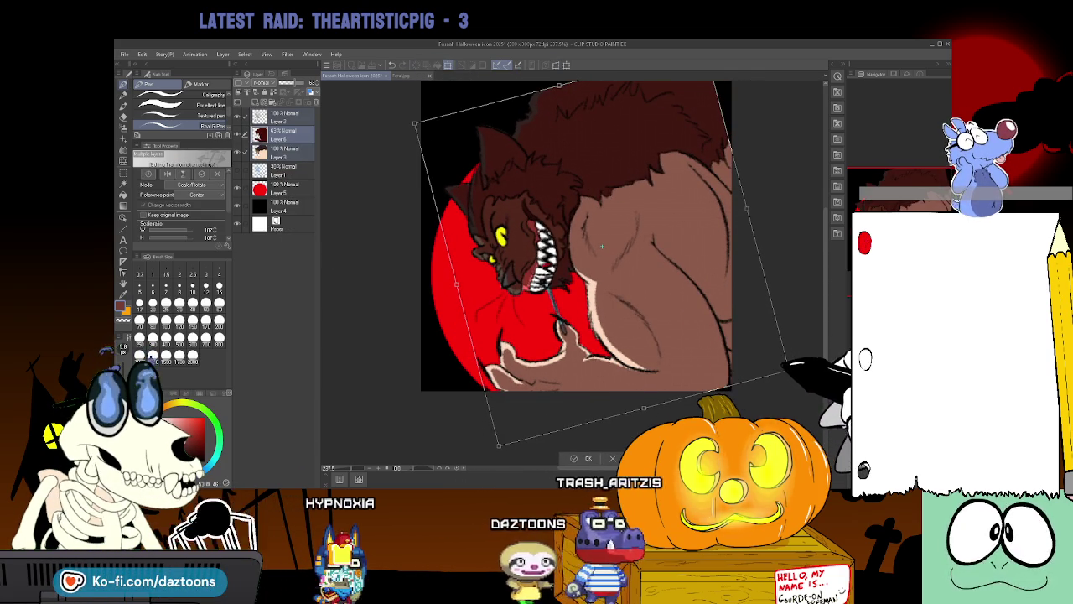
drag(771, 359, 713, 344)
drag(601, 245, 618, 248)
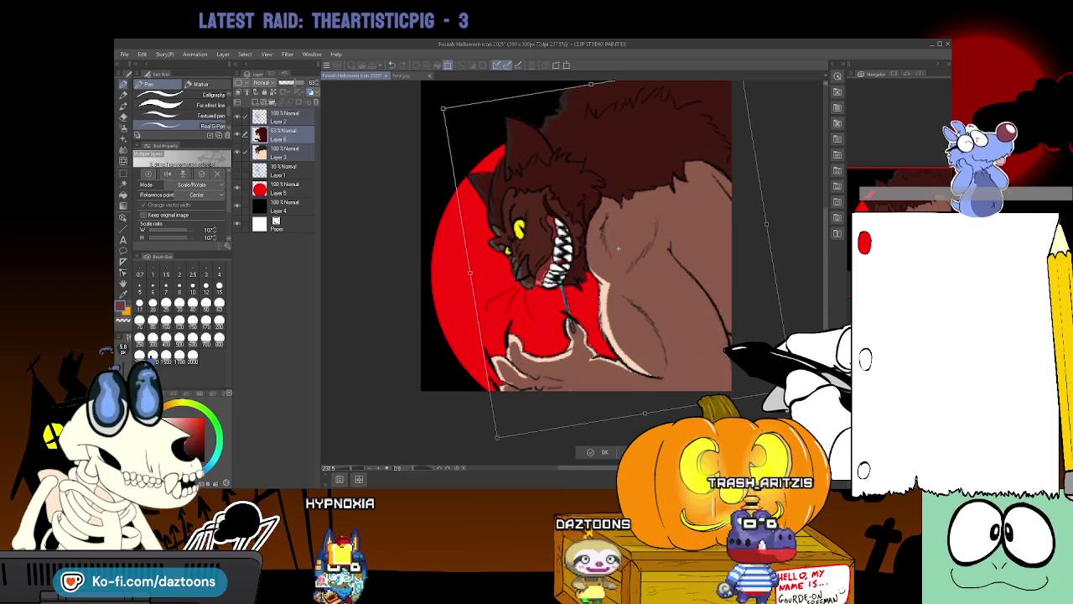
click(598, 454)
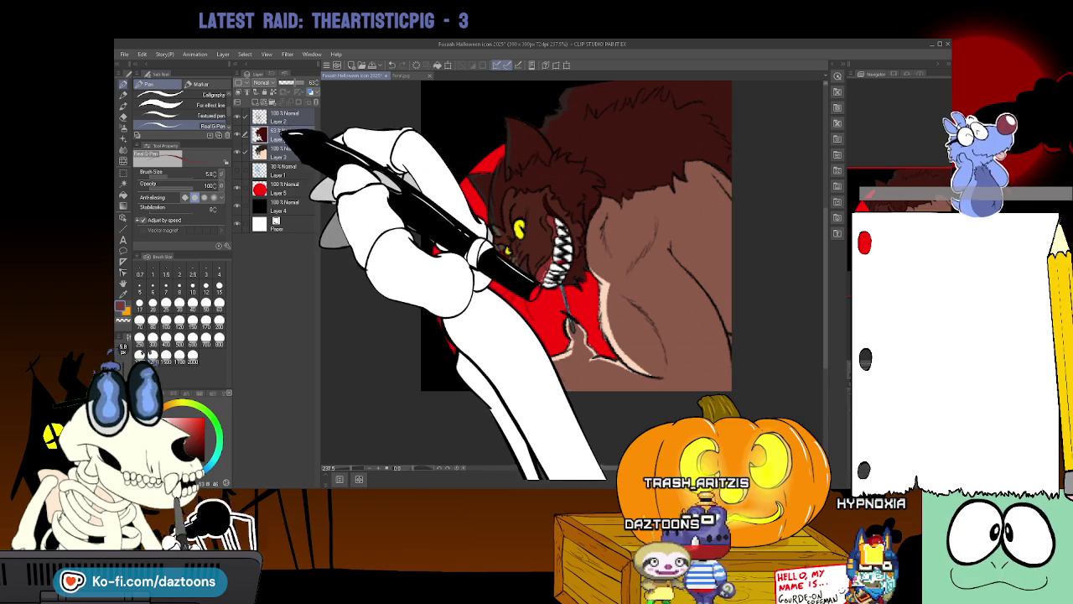
Hide the brown shading, sample a colour from the canvas with the eyedropper, and return to the pen.
click(238, 133)
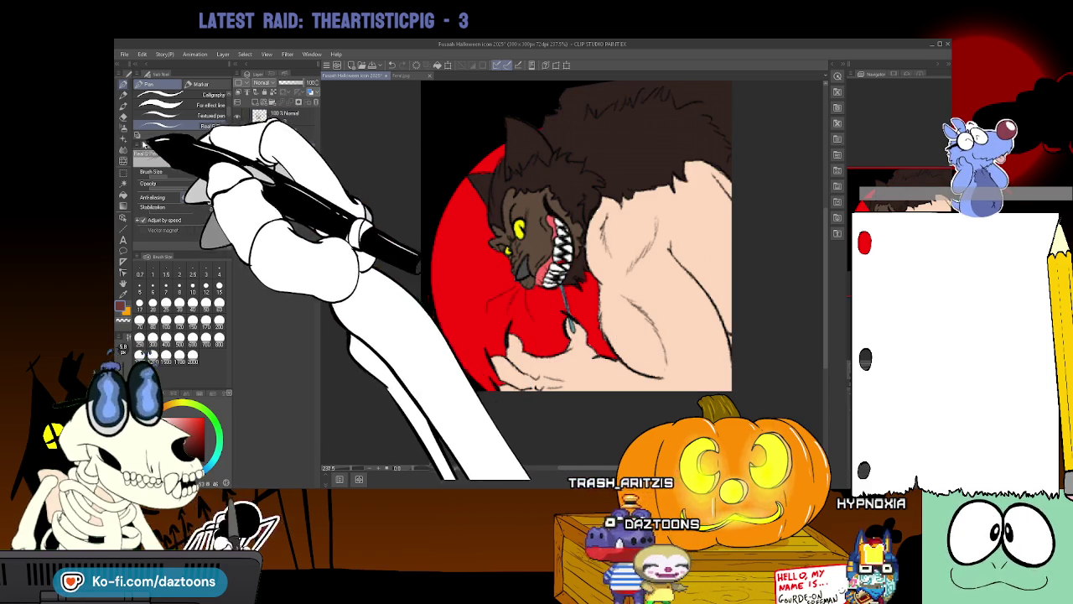
click(124, 228)
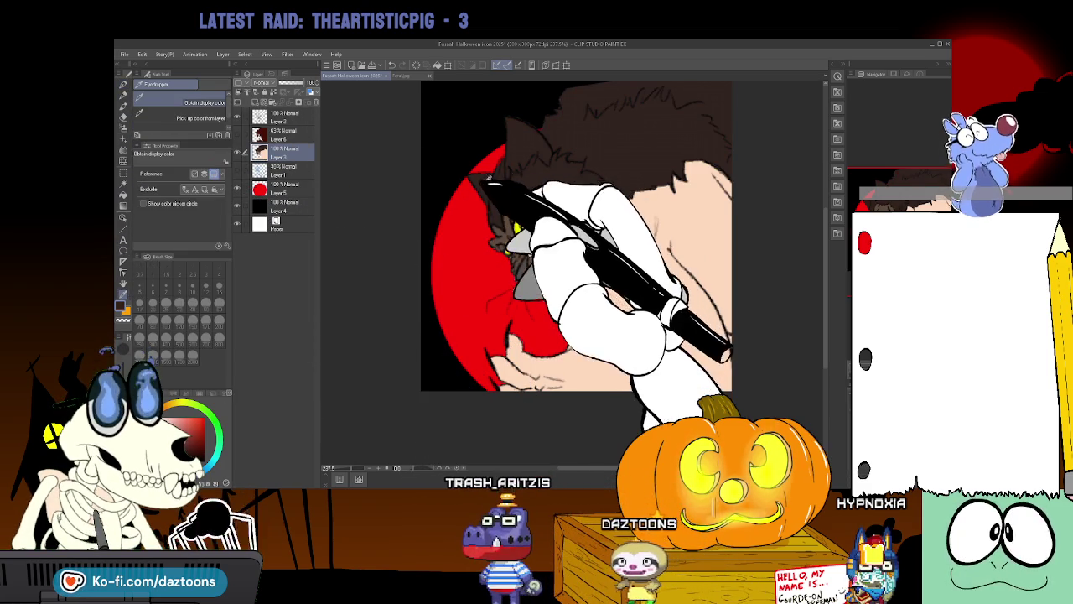
click(123, 85)
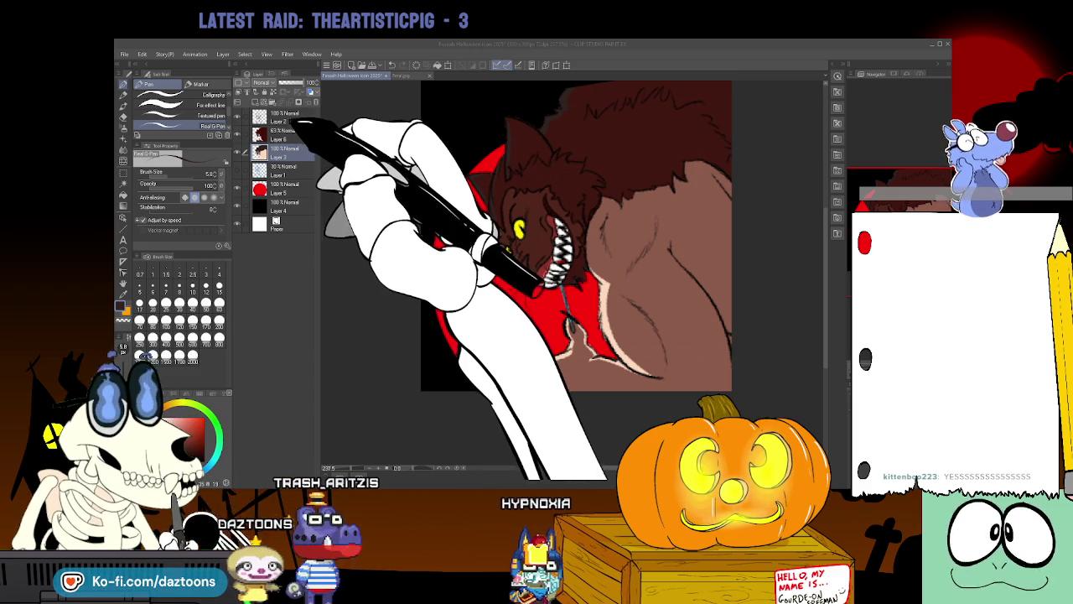
Fade Layer 2's linework to 42% opacity and move Layer 6 to the top of the stack.
click(285, 117)
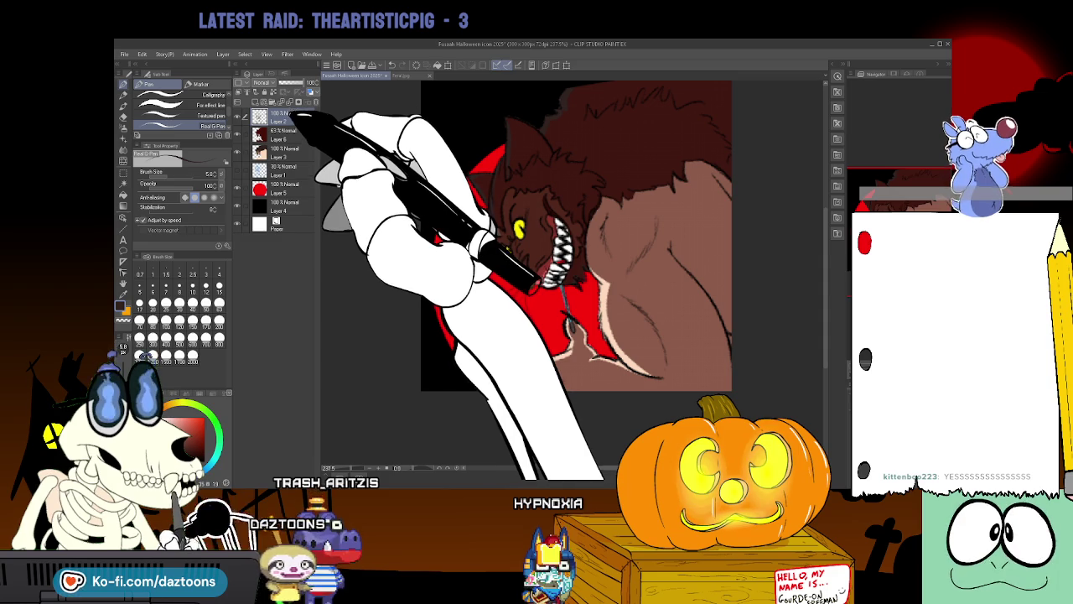
mouse_move(305, 83)
mouse_down()
mouse_move(290, 83)
mouse_move(333, 87)
mouse_up()
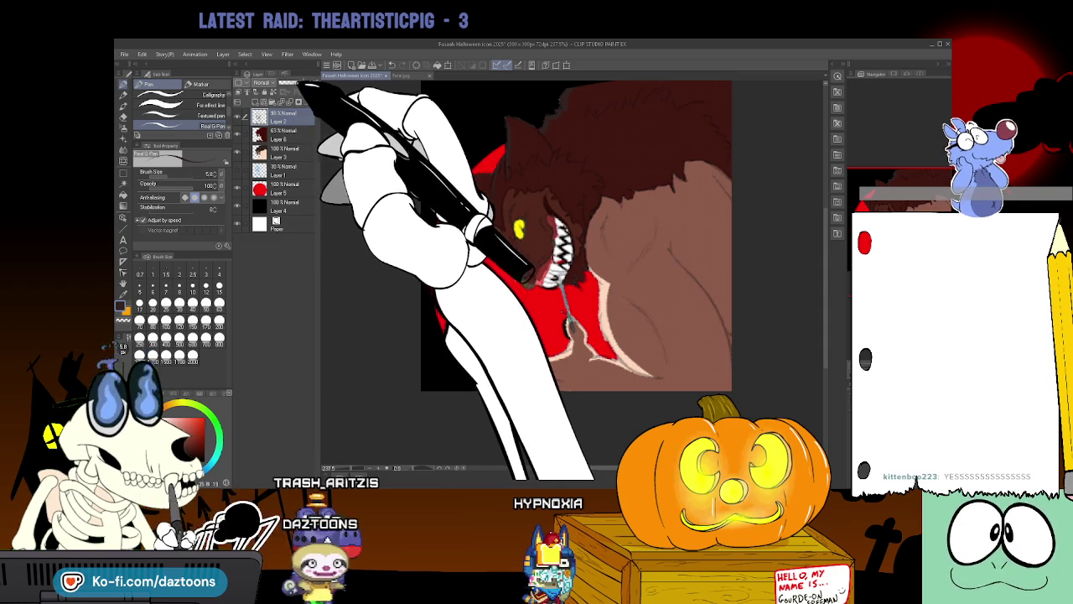
click(309, 132)
drag(285, 132, 285, 114)
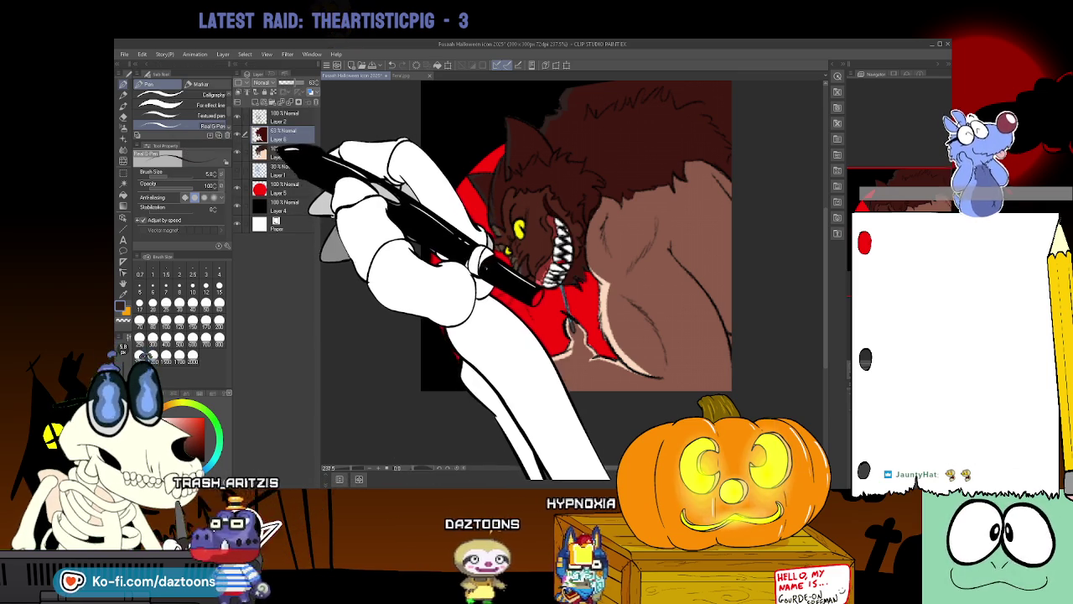
Select Layer 3 then Layer 2, save the werewolf illustration with Ctrl+S, and close it.
click(281, 153)
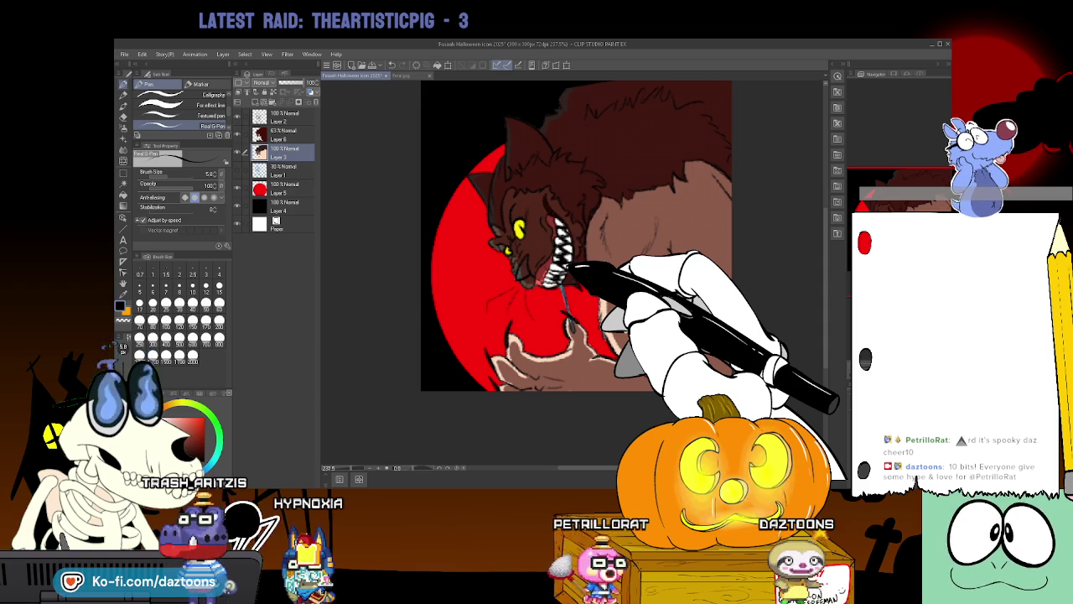
click(281, 117)
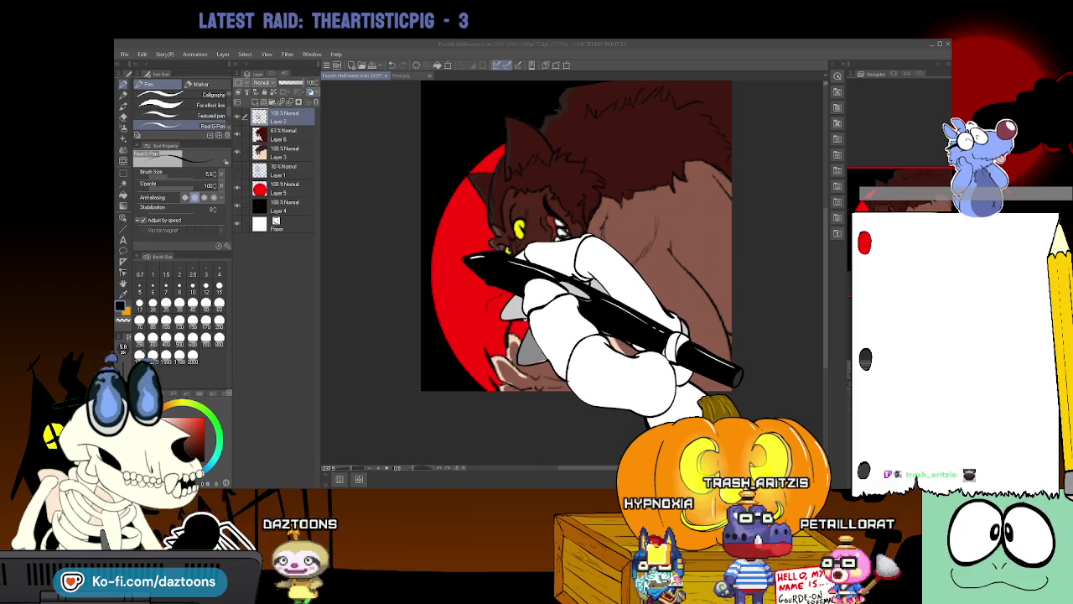
key(ctrl+s)
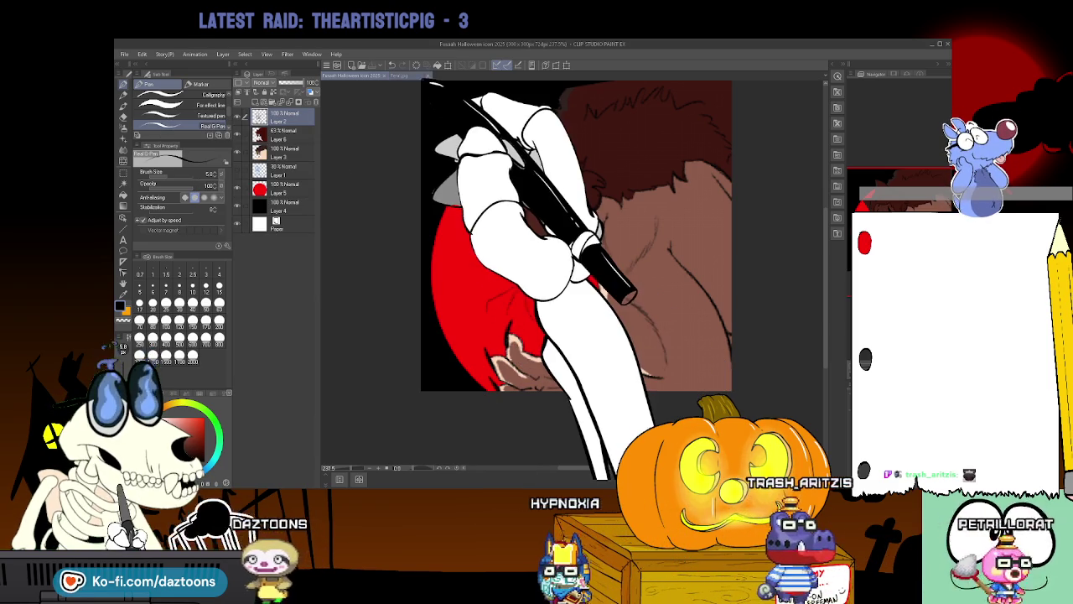
click(381, 76)
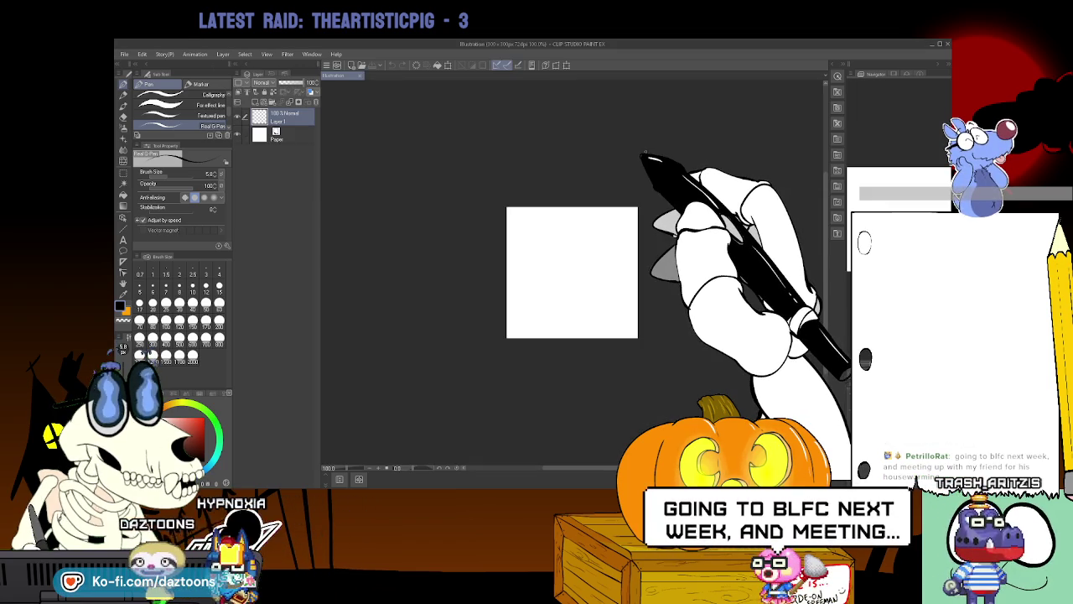
Start a new 100x100 blank illustration from the empty workspace.
click(642, 161)
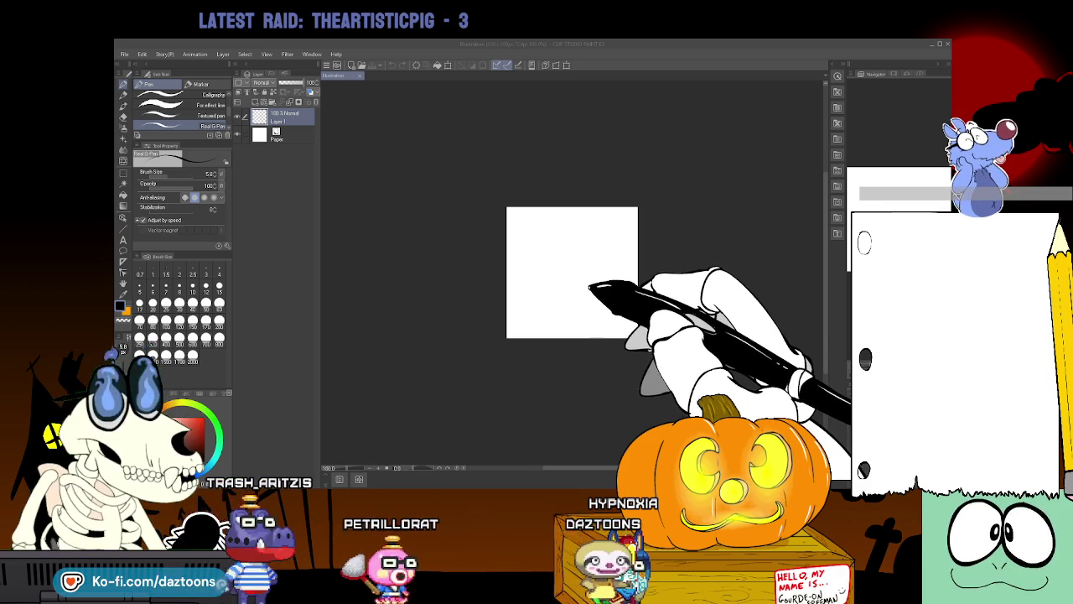
Zoom in on the canvas and try several rough blue head circles, undoing each attempt.
key(/)
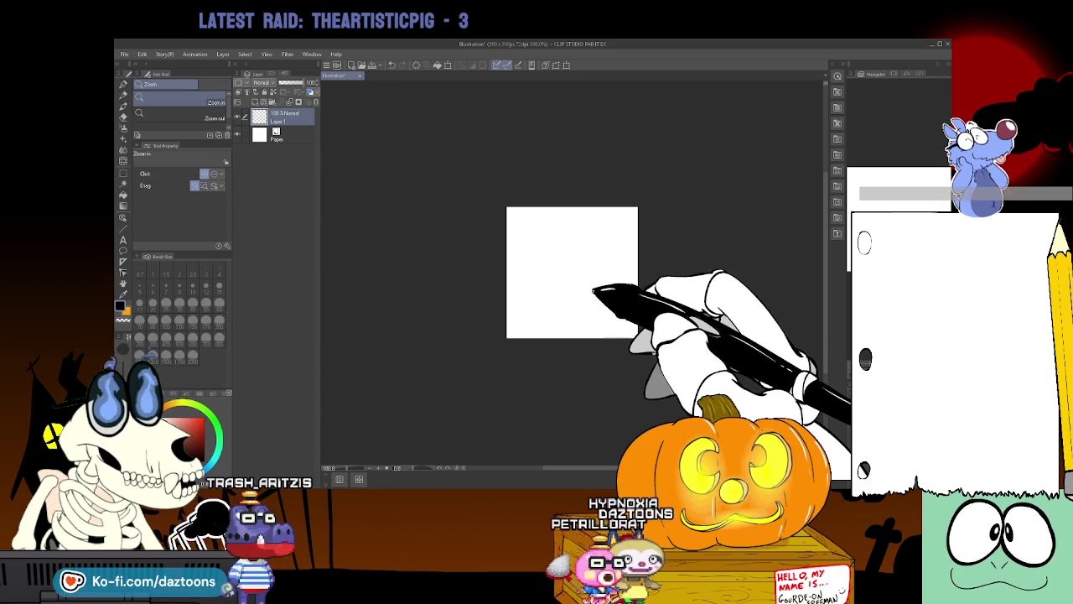
click(597, 291)
click(596, 290)
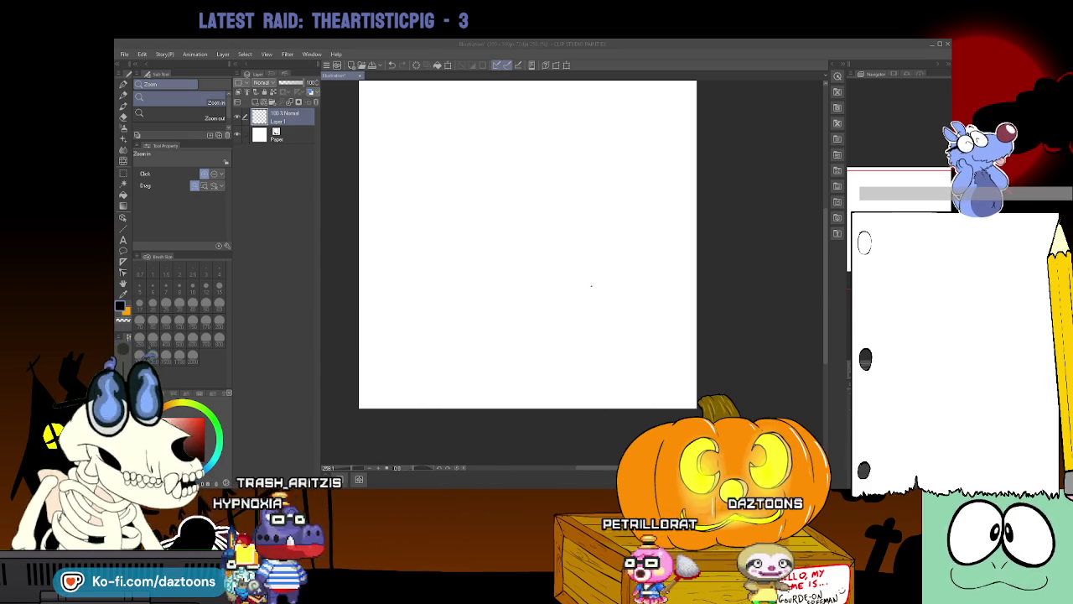
scroll(591, 287, up, 1)
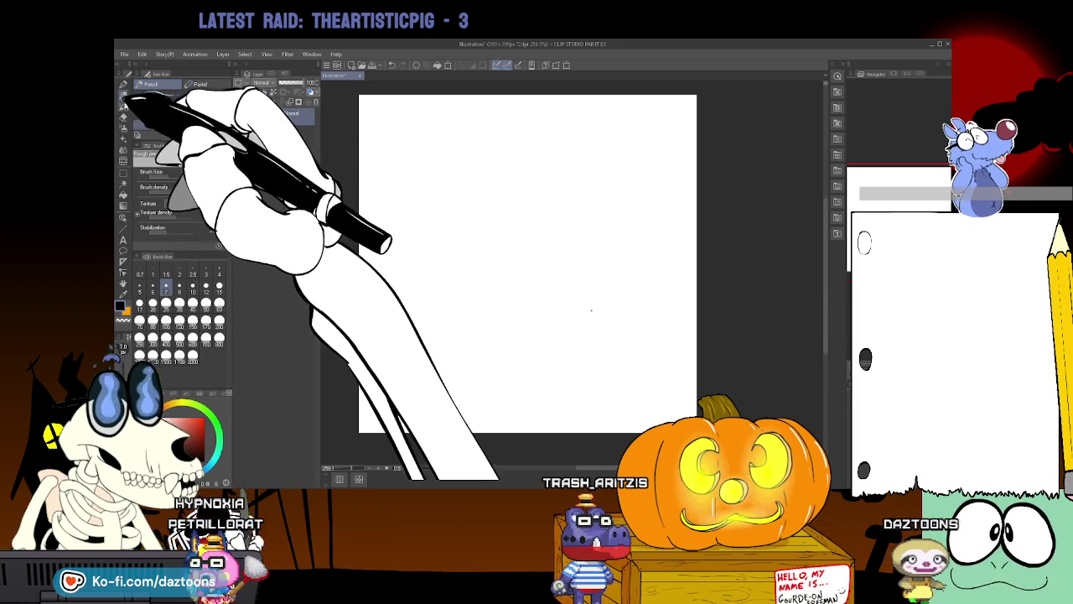
key(p)
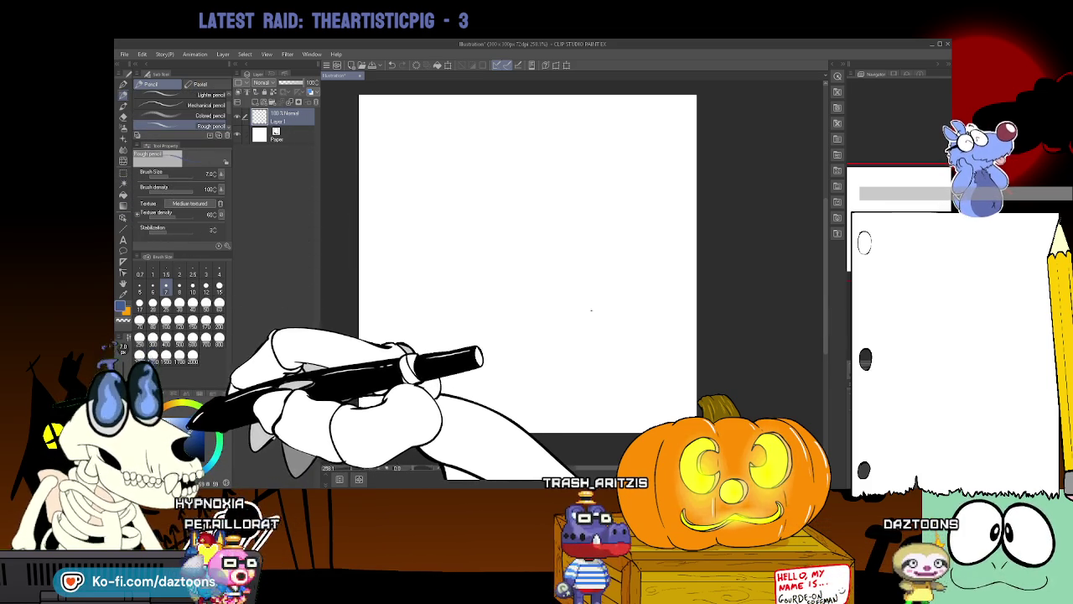
drag(513, 178, 620, 222)
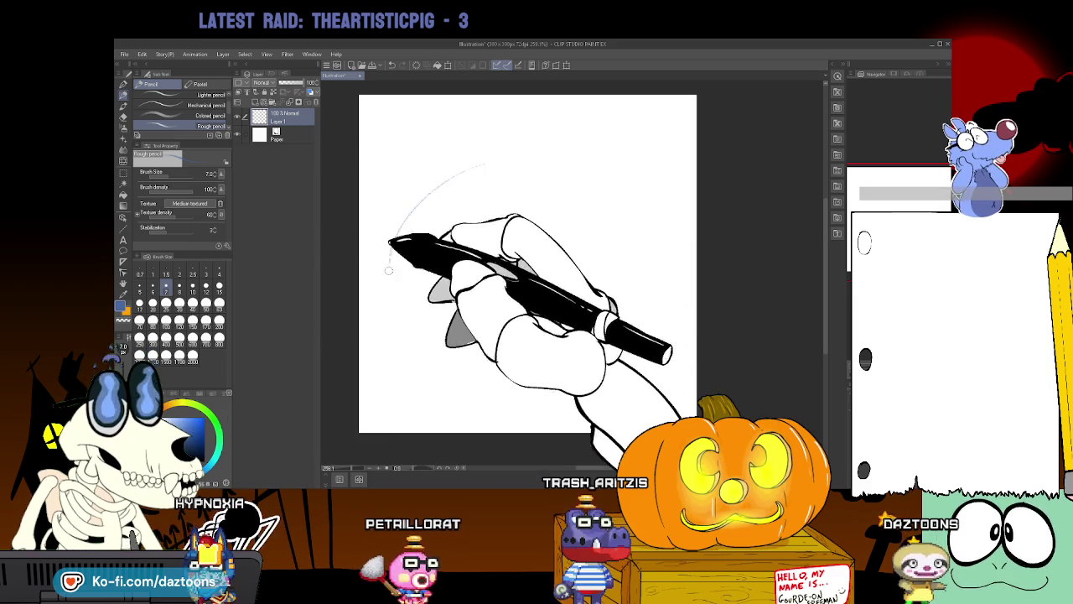
key(ctrl+z)
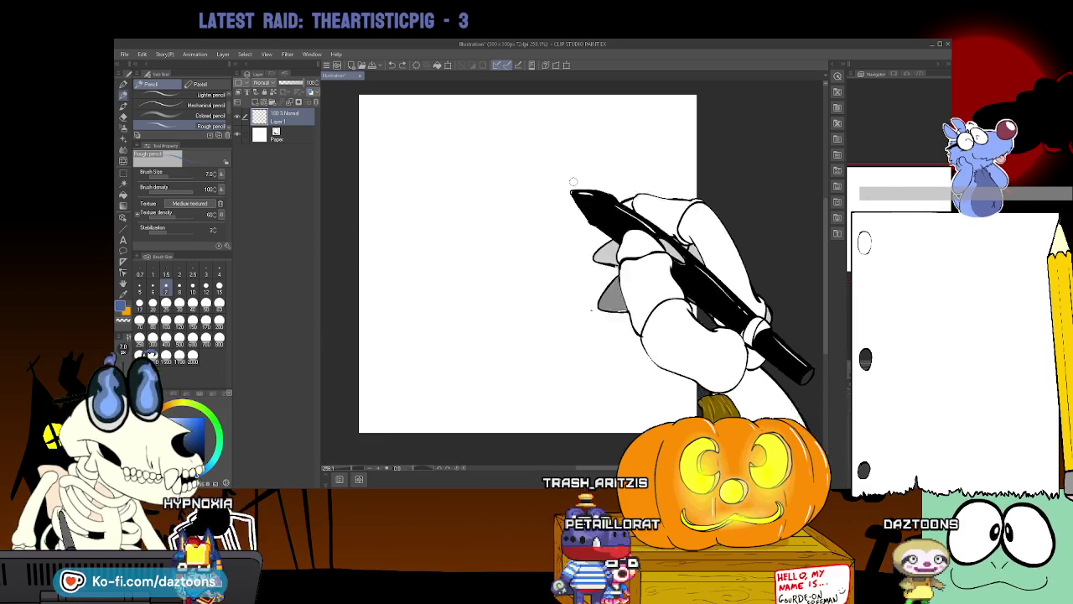
drag(478, 143, 628, 263)
key(ctrl+z)
mouse_move(495, 170)
mouse_down()
mouse_move(531, 168)
mouse_move(420, 265)
mouse_move(599, 233)
mouse_up()
key(ctrl+z)
key(ctrl+z)
drag(467, 168, 575, 372)
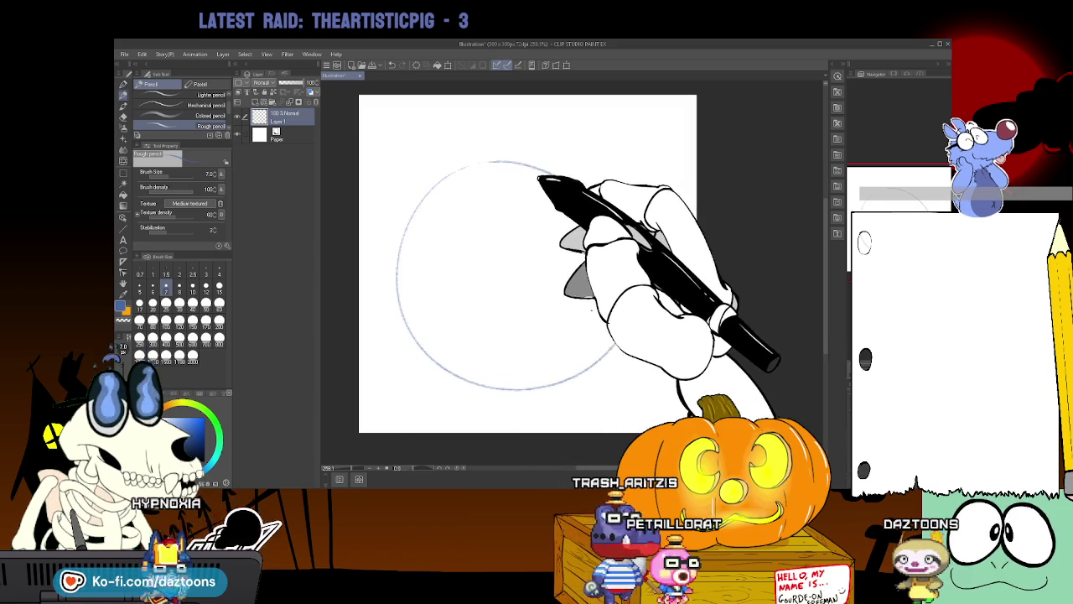
key(ctrl+z)
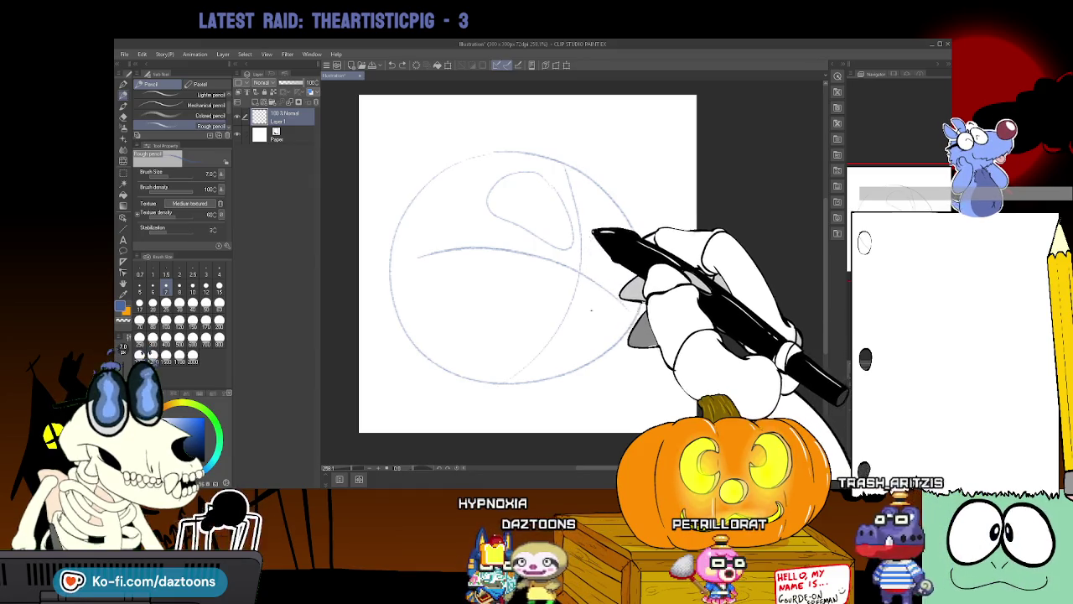
Sketch a loop inside the head and a curved horizontal guide across it.
mouse_move(618, 227)
mouse_down()
mouse_move(585, 245)
mouse_move(592, 256)
mouse_move(637, 249)
mouse_move(450, 249)
mouse_up()
key(e)
key(p)
drag(390, 275, 630, 273)
drag(392, 268, 641, 277)
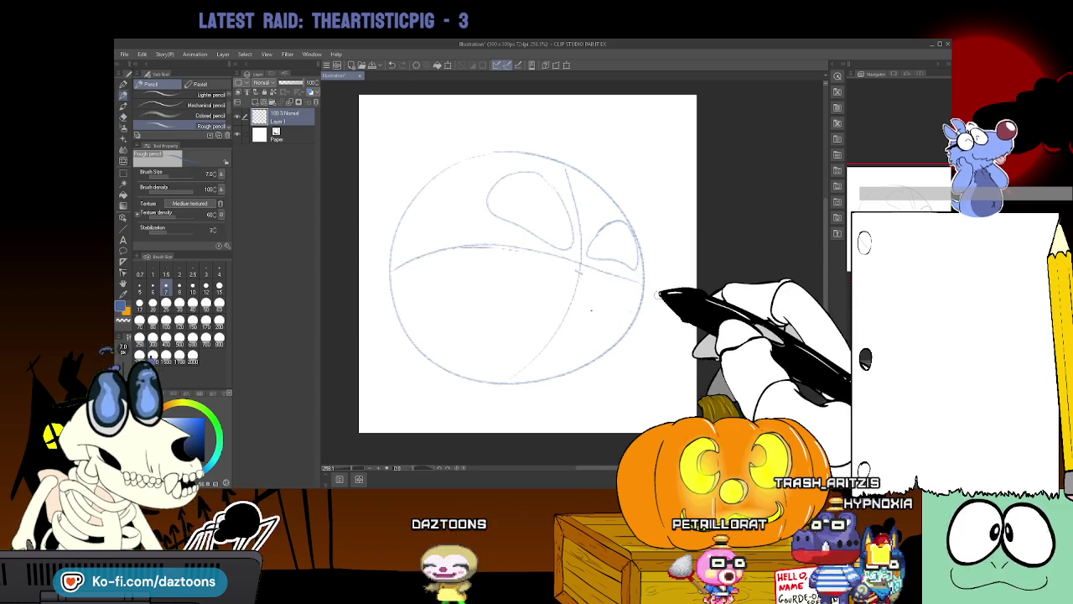
drag(388, 281, 641, 268)
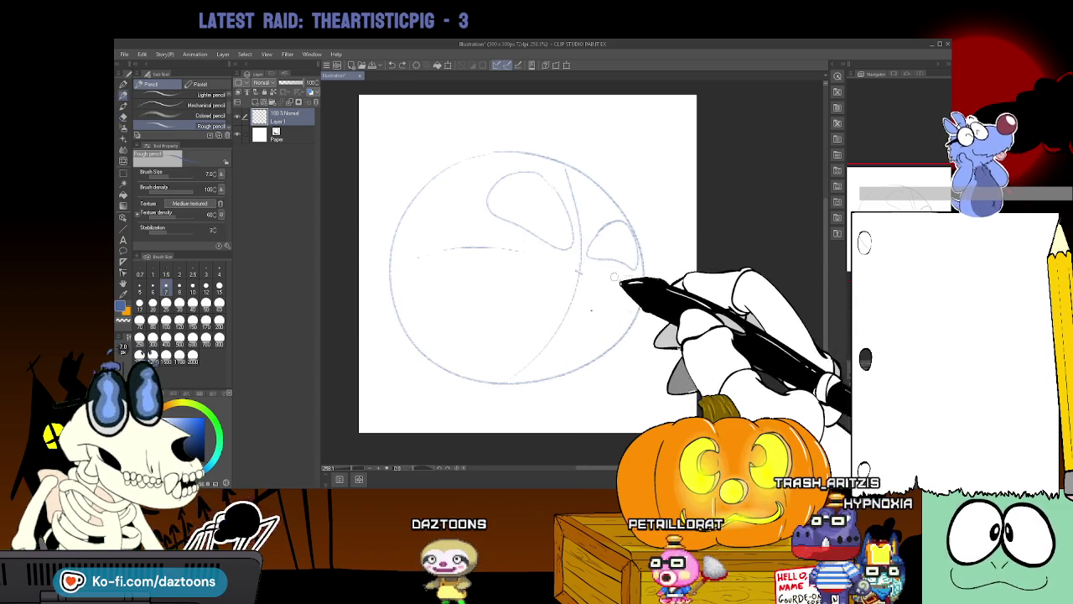
drag(396, 280, 642, 266)
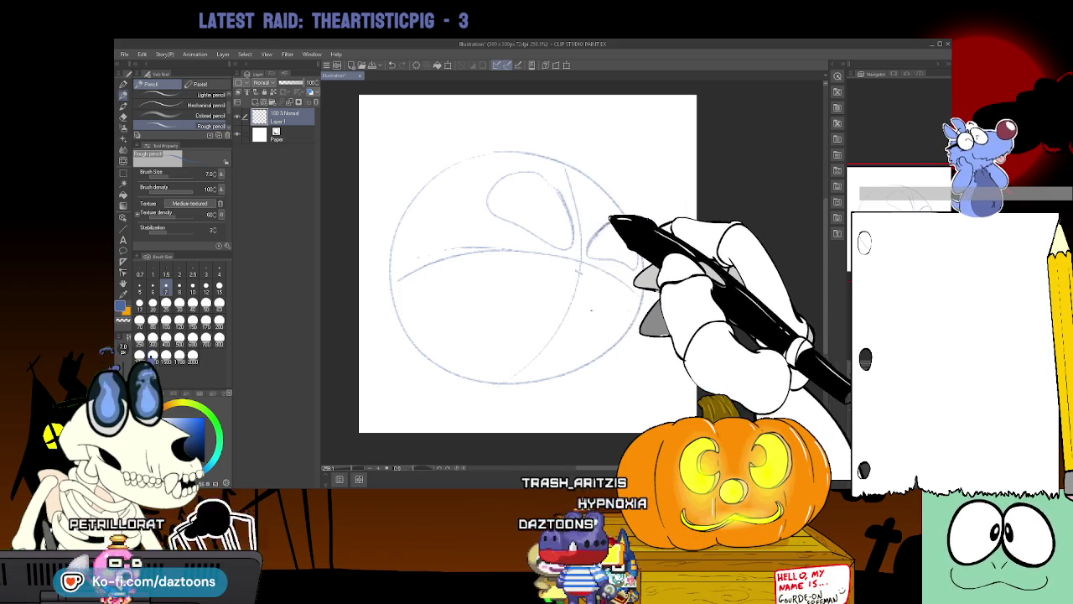
Sketch right-side curves, a vertical guide, the muzzle curve toward the jaw, and a small snout hook.
drag(597, 223, 584, 249)
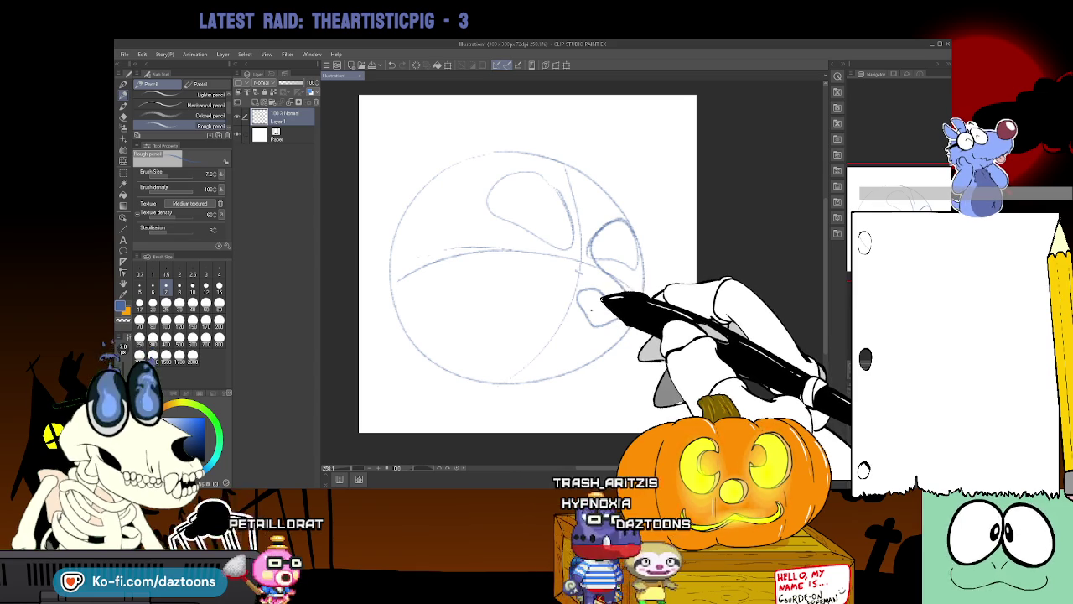
drag(596, 310, 627, 299)
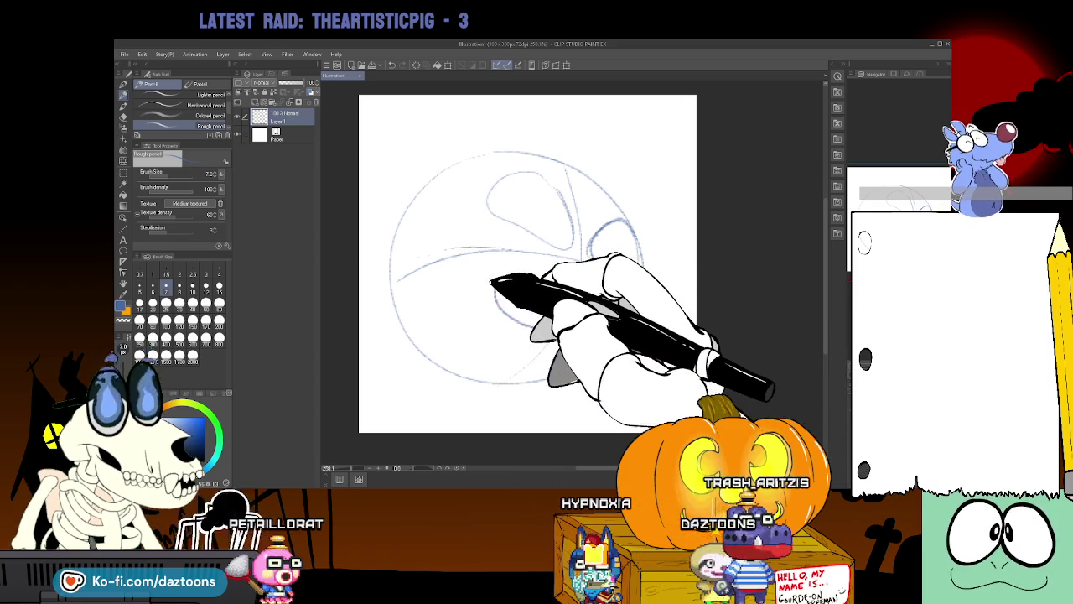
mouse_move(479, 220)
mouse_down()
mouse_move(539, 319)
mouse_move(627, 298)
mouse_up()
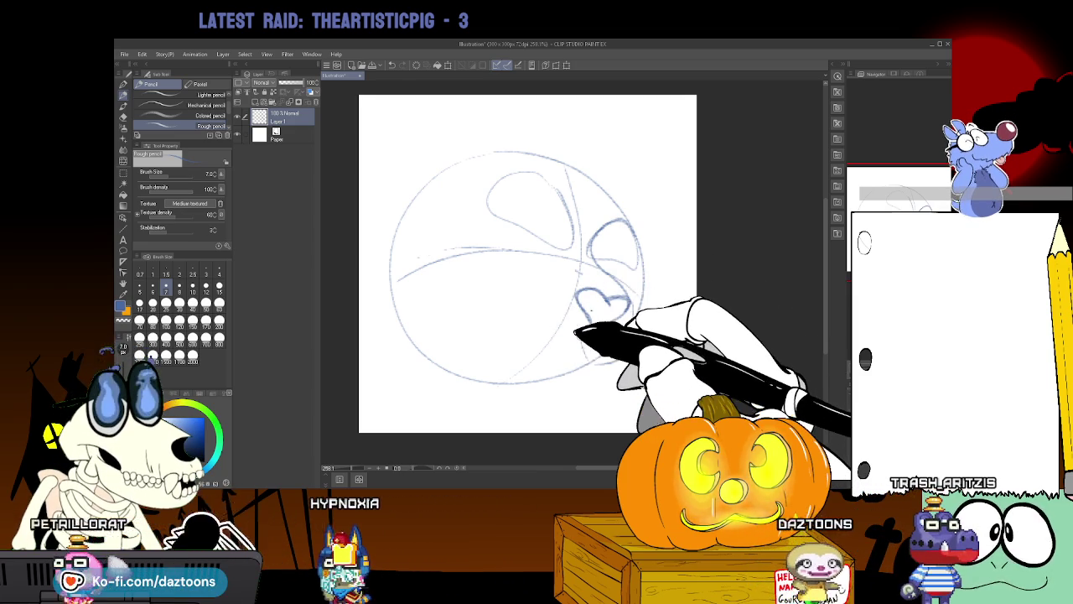
mouse_move(516, 324)
mouse_down()
mouse_move(456, 227)
mouse_move(570, 238)
mouse_up()
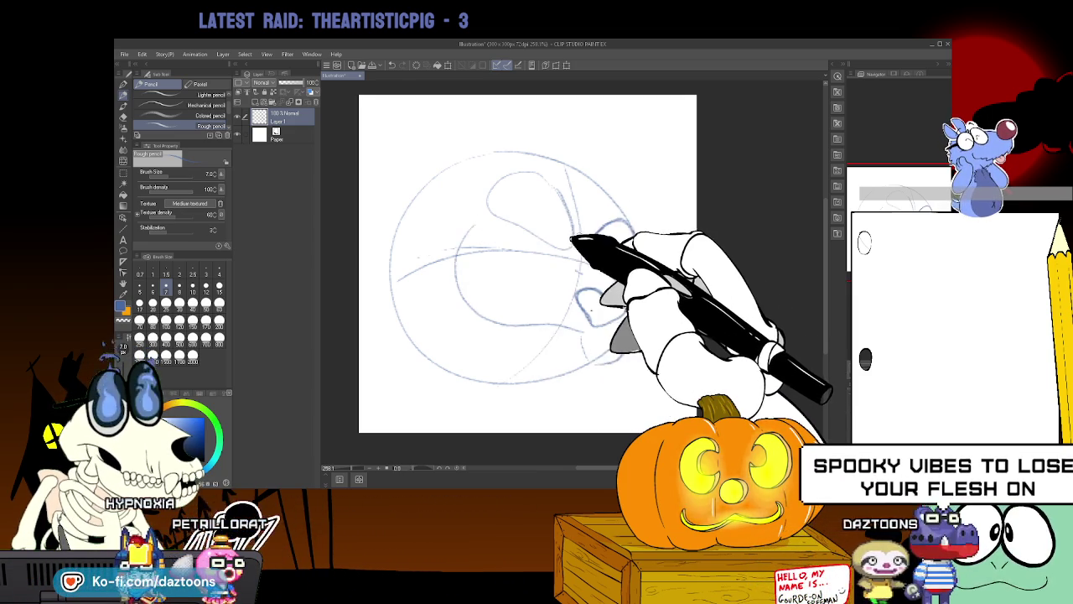
drag(462, 228, 477, 222)
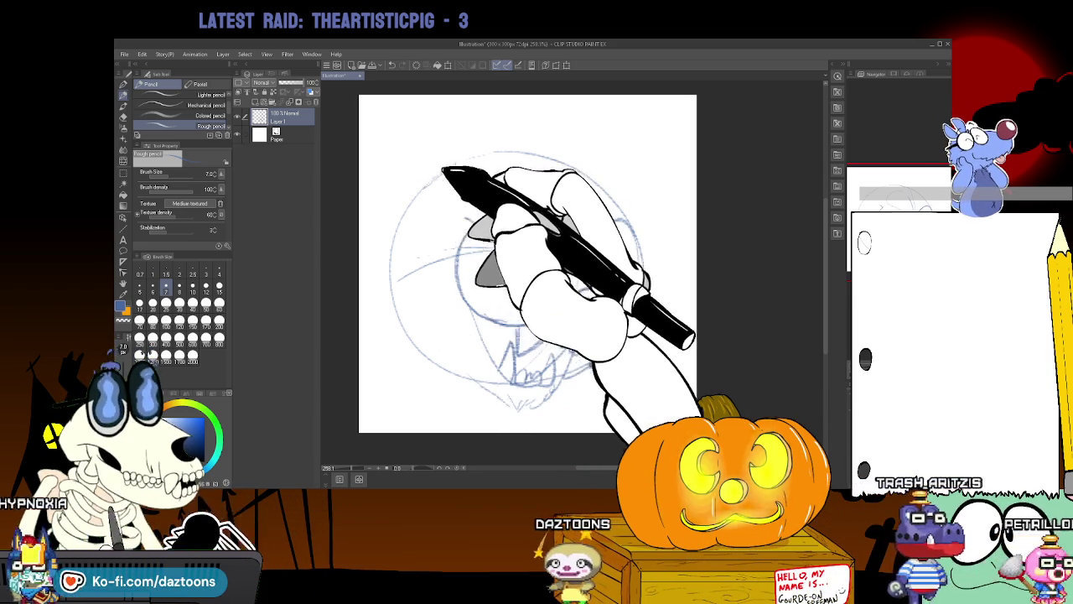
Sketch fur hatching strokes along the head circle's upper-left edge.
drag(429, 175, 371, 255)
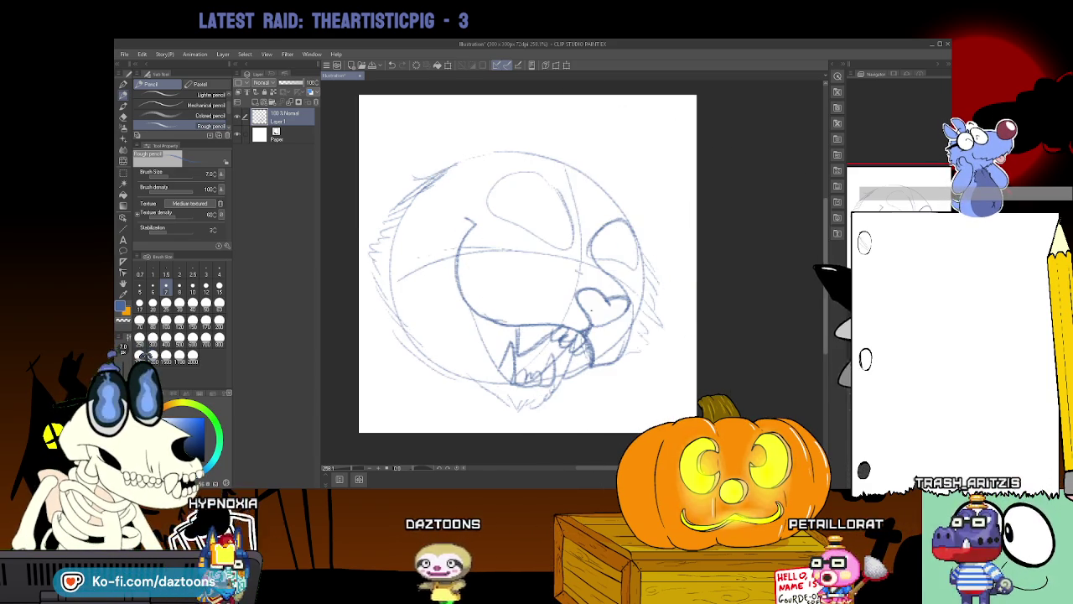
Sketch the left and right pointed ears rising above the head circle.
scroll(677, 148, up, 3)
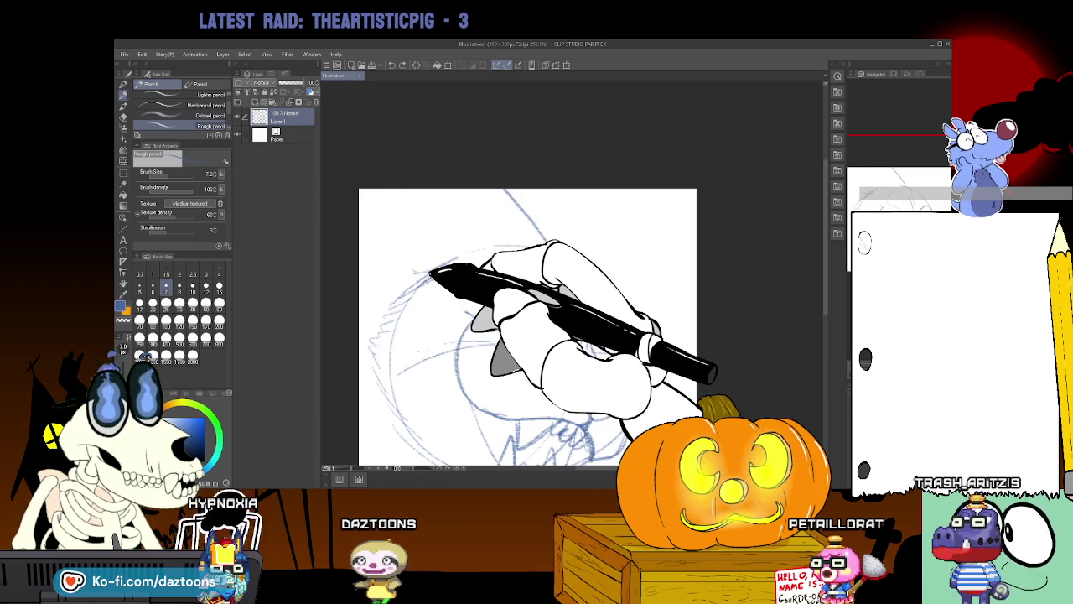
drag(430, 270, 379, 191)
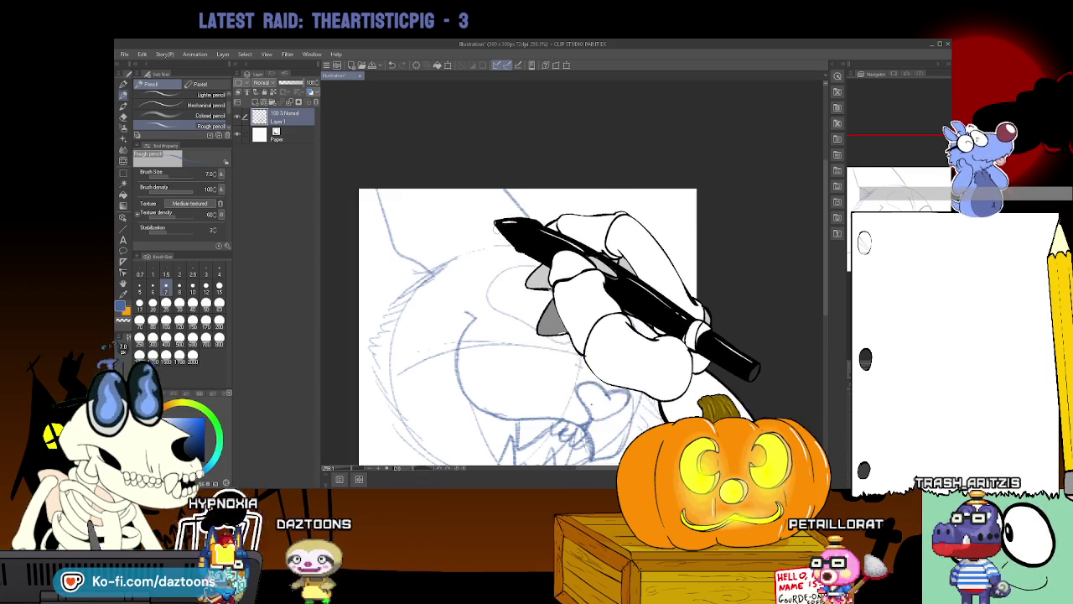
drag(494, 191, 695, 218)
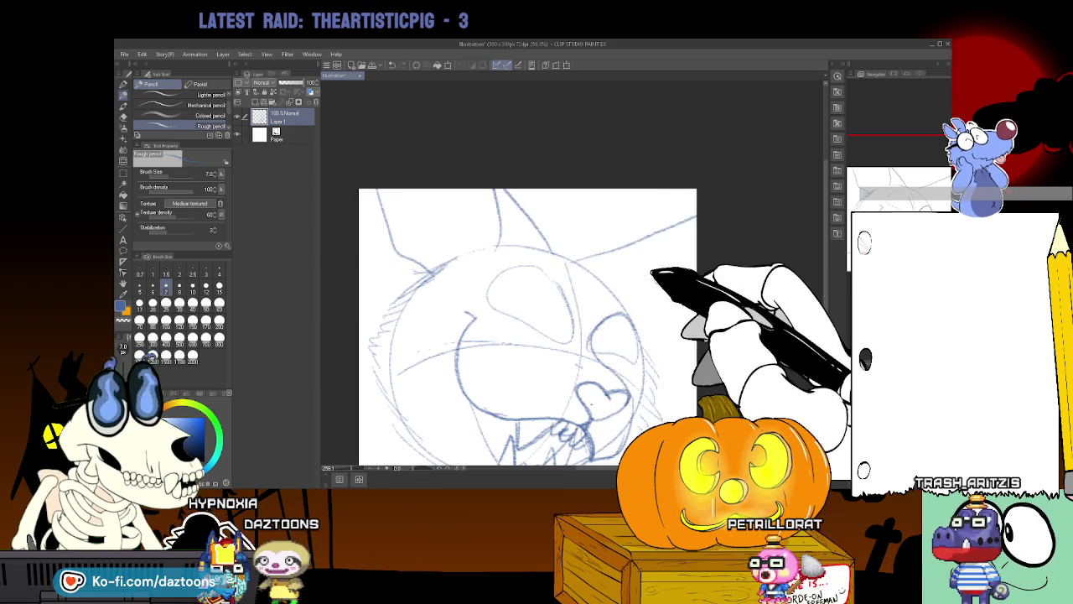
drag(633, 333, 696, 227)
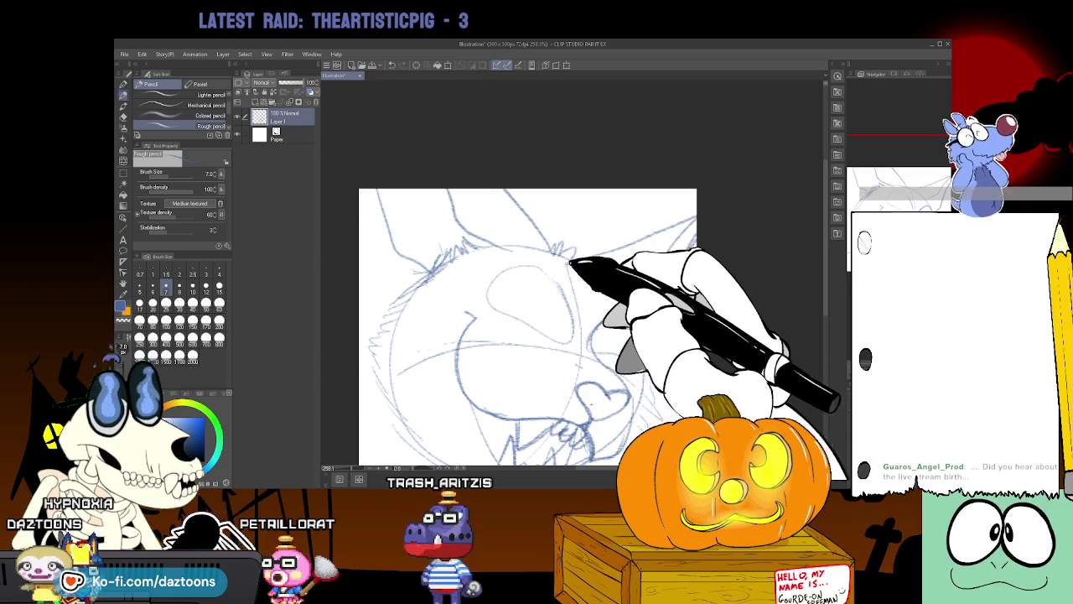
scroll(527, 327, down, 3)
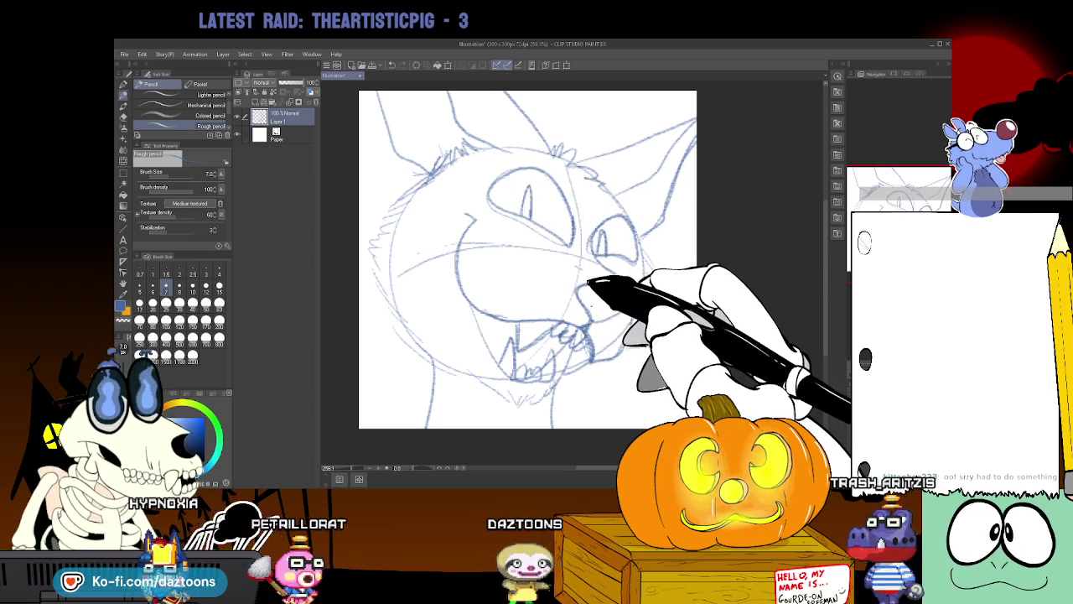
Add brow strokes on the forehead and touch up around the right eye.
drag(513, 150, 570, 142)
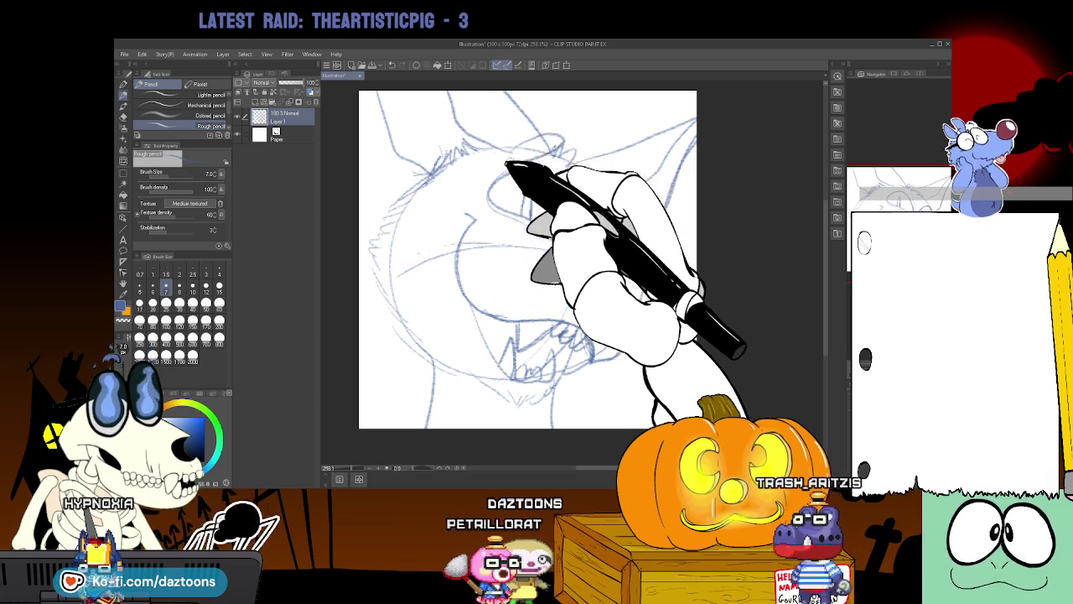
drag(609, 204, 627, 215)
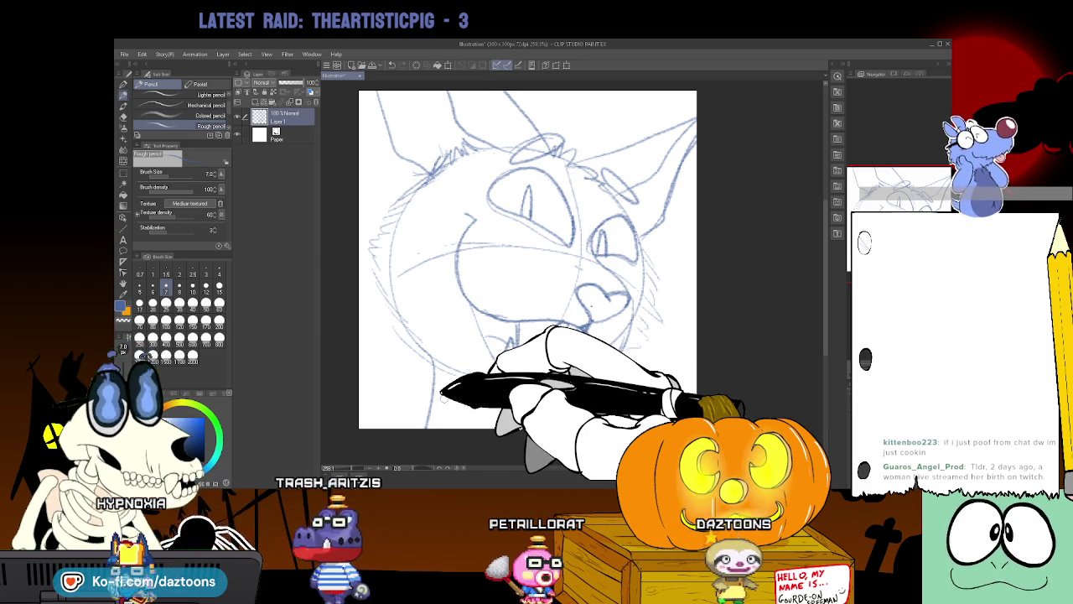
Scale the whole sketch down to about 81% and rotate it clockwise.
key(ctrl+t)
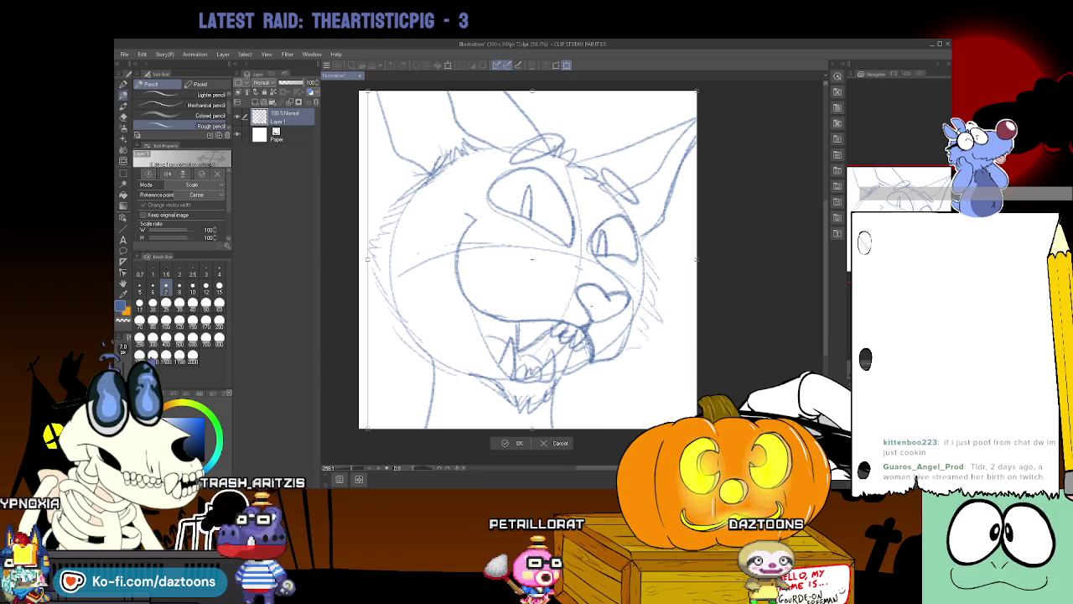
drag(651, 379, 662, 412)
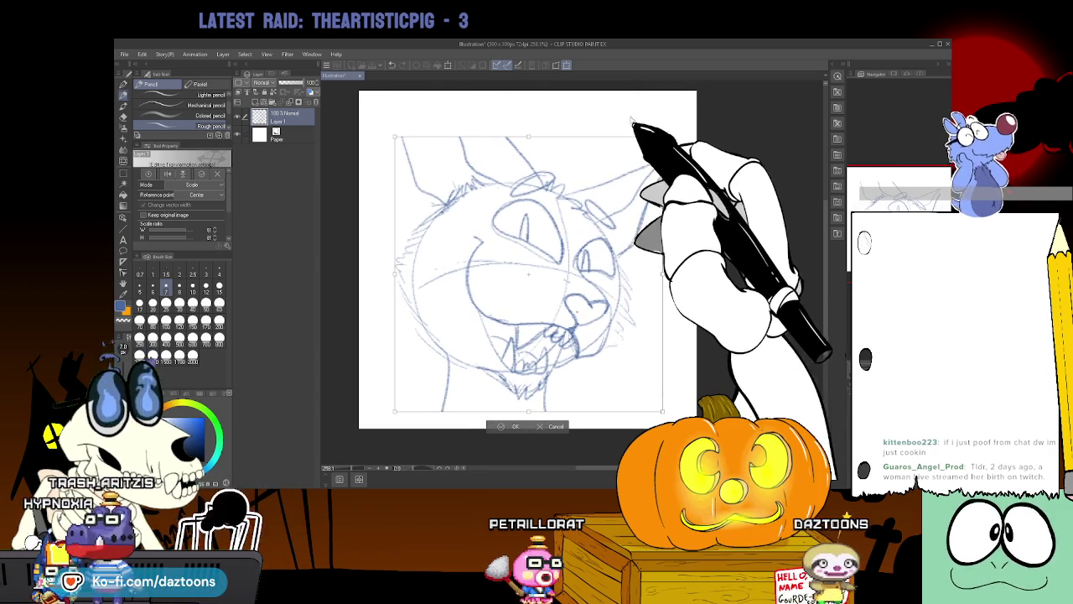
mouse_move(663, 144)
mouse_down()
mouse_move(631, 219)
mouse_move(642, 210)
mouse_up()
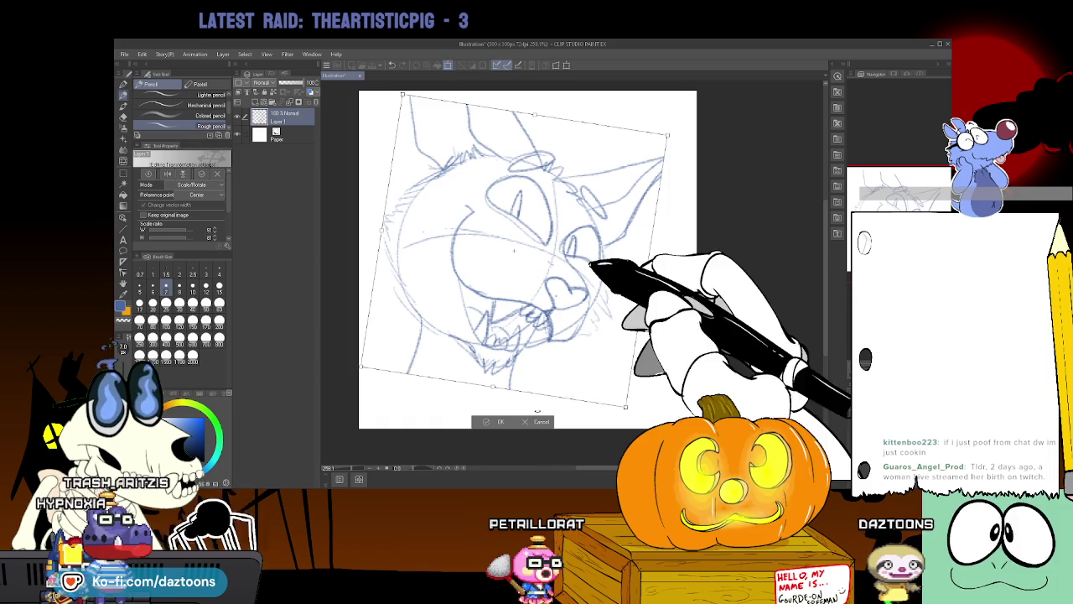
click(499, 415)
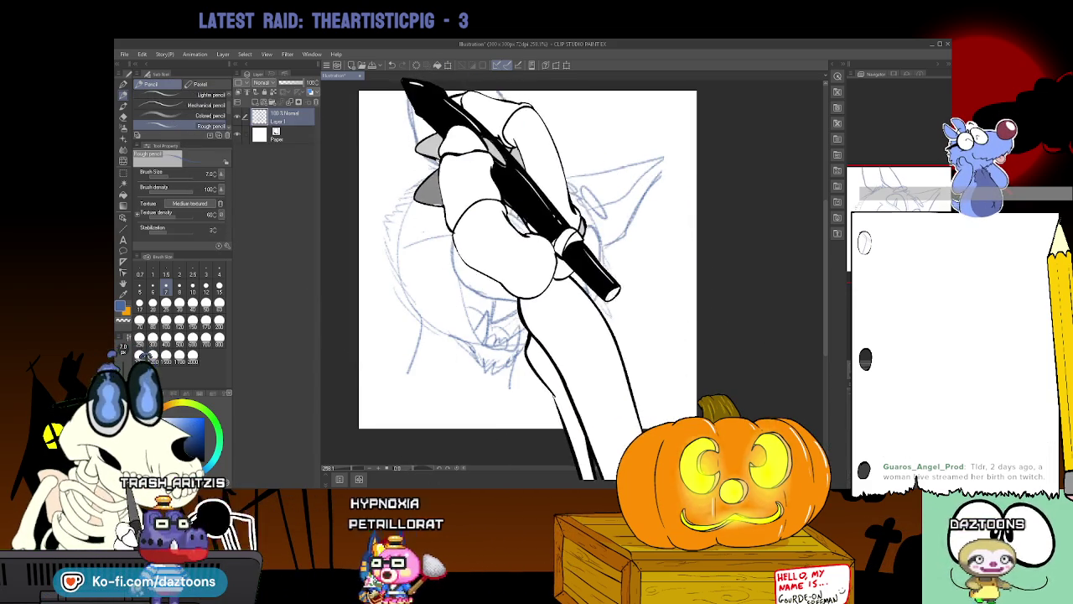
Redraw the right ear, then sketch teeth, jaw, neck lines and a clawed paw at the bottom.
mouse_move(611, 161)
mouse_down()
mouse_move(694, 154)
mouse_move(641, 193)
mouse_up()
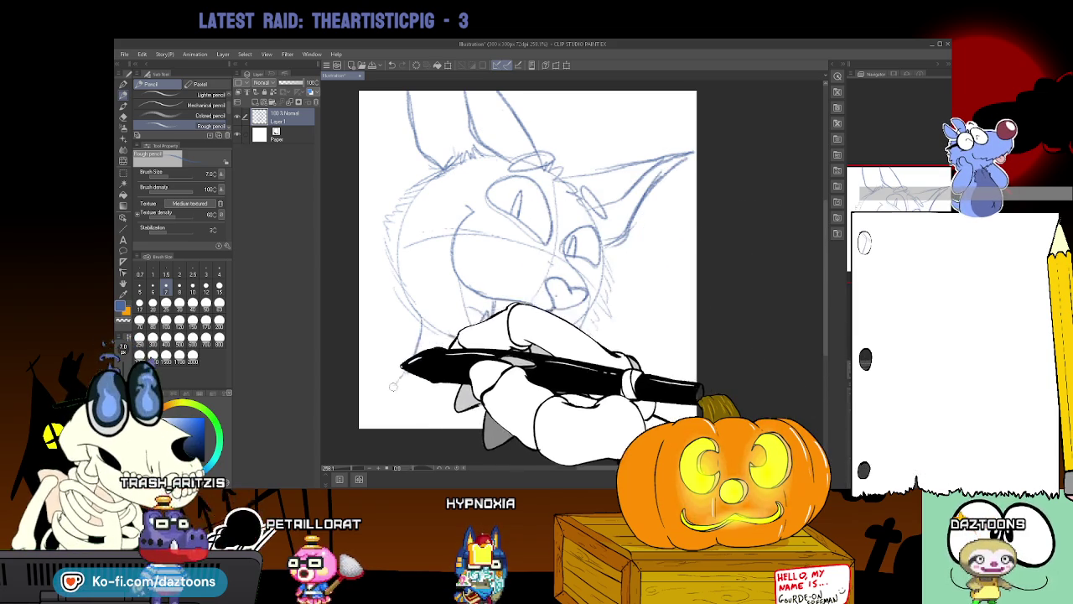
drag(399, 379, 360, 387)
drag(486, 315, 364, 383)
drag(436, 369, 450, 423)
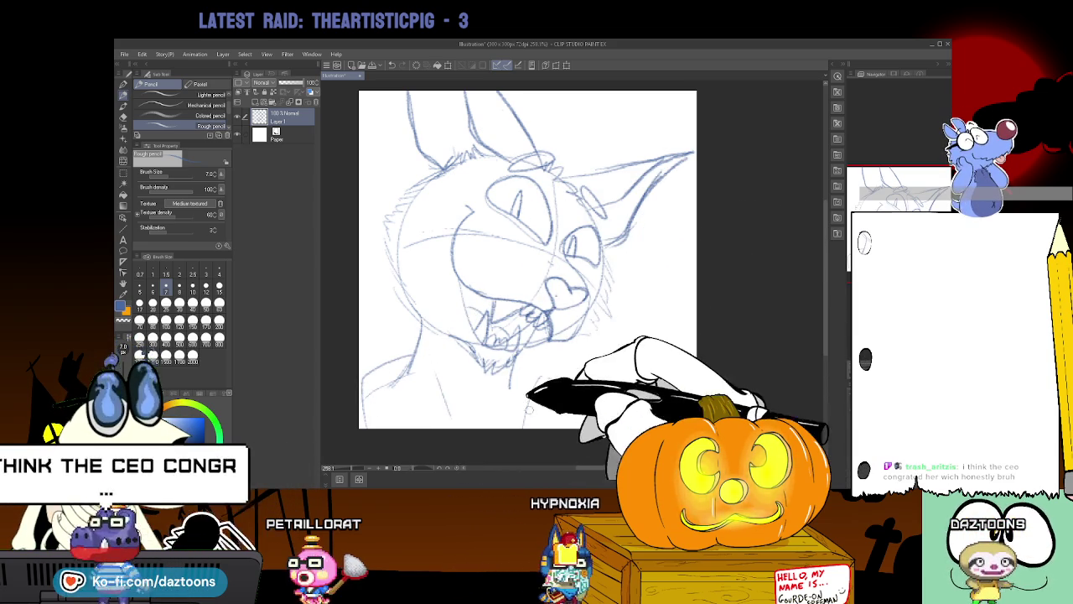
mouse_move(530, 373)
mouse_down()
mouse_move(580, 359)
mouse_move(624, 384)
mouse_up()
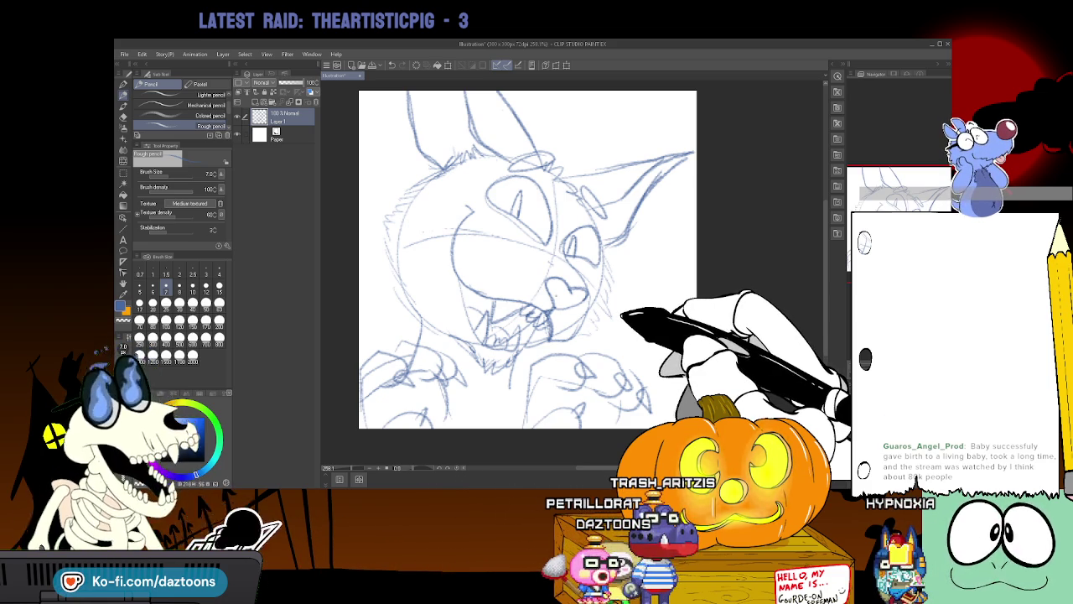
drag(646, 467, 610, 467)
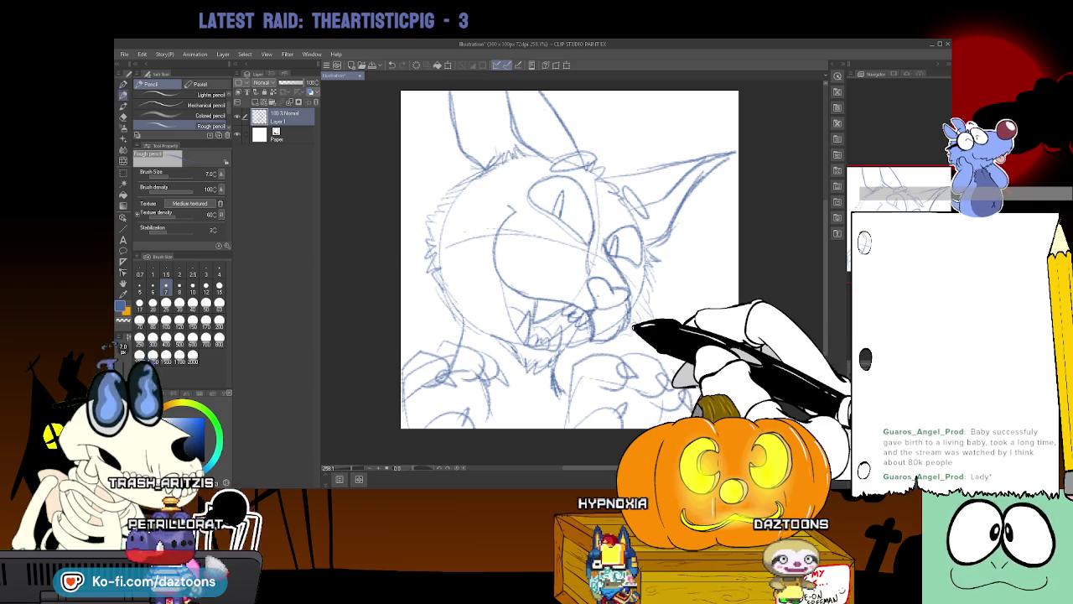
Erase stray lines, then sketch more zigzag teeth, mouth lines and a small loop below.
key(e)
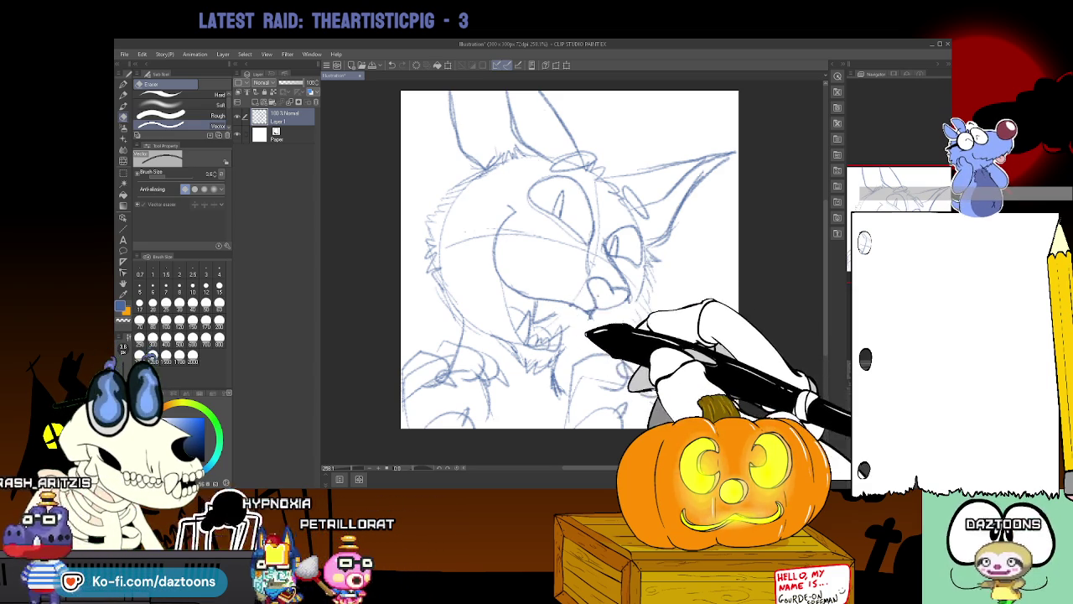
click(124, 95)
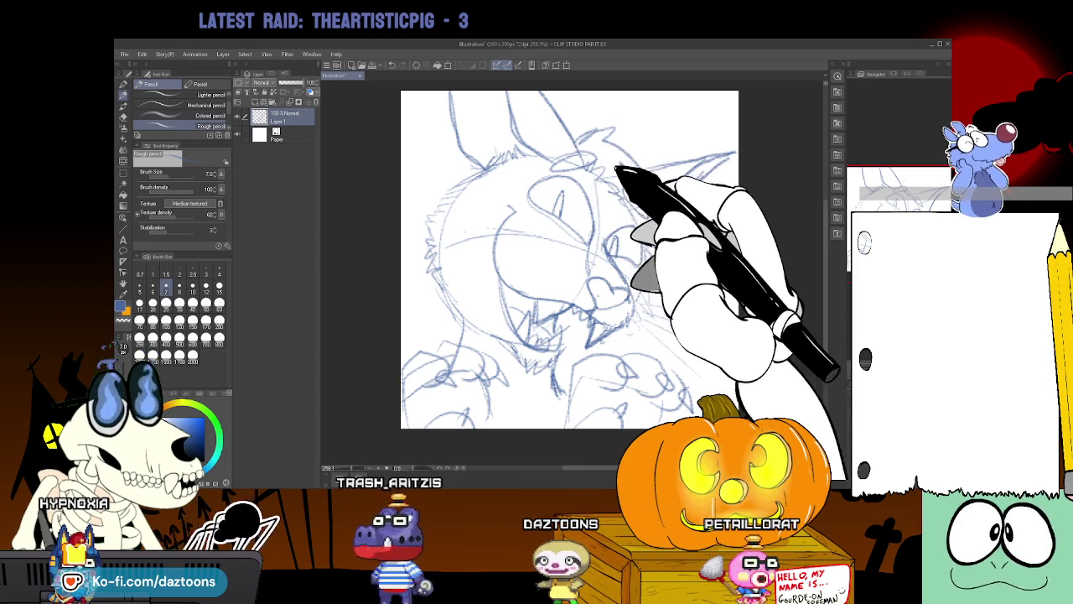
key(e)
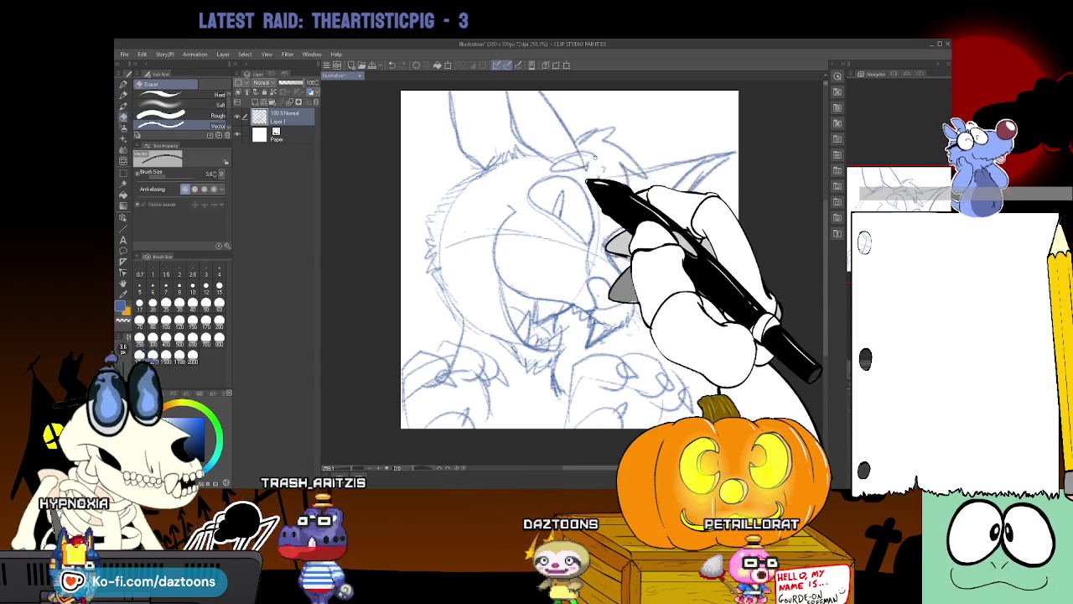
key(p)
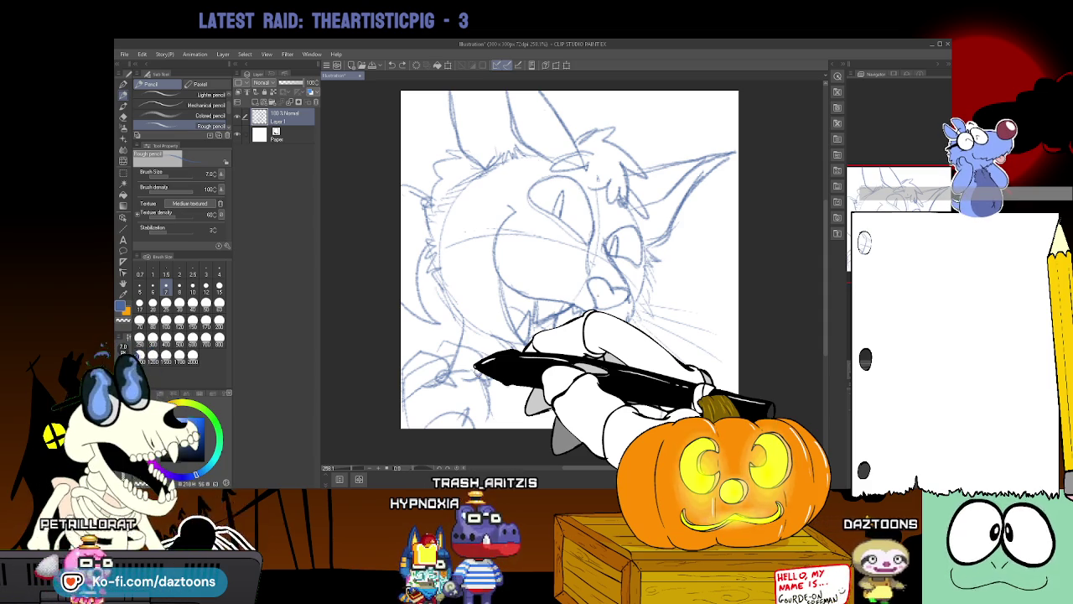
drag(513, 318, 633, 312)
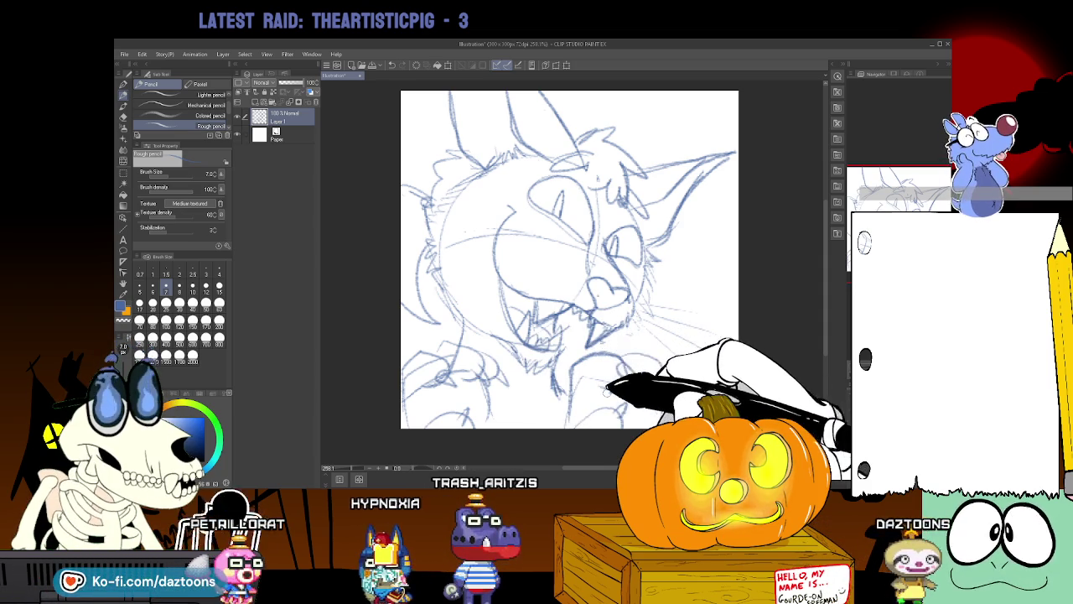
drag(592, 384, 628, 379)
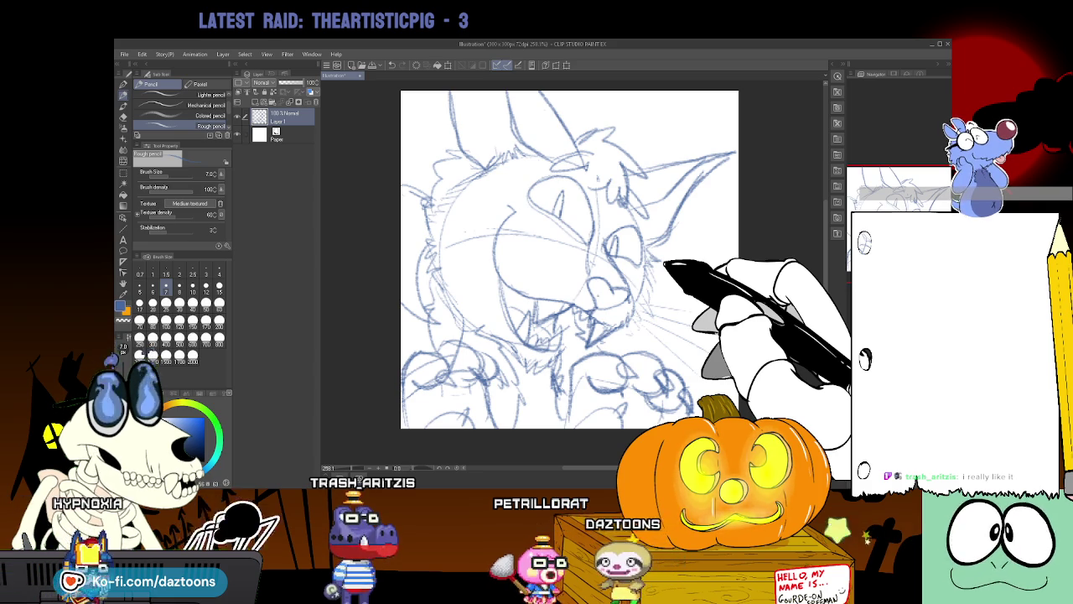
Erase and redraw small sketch lines around the eye and muzzle.
key(e)
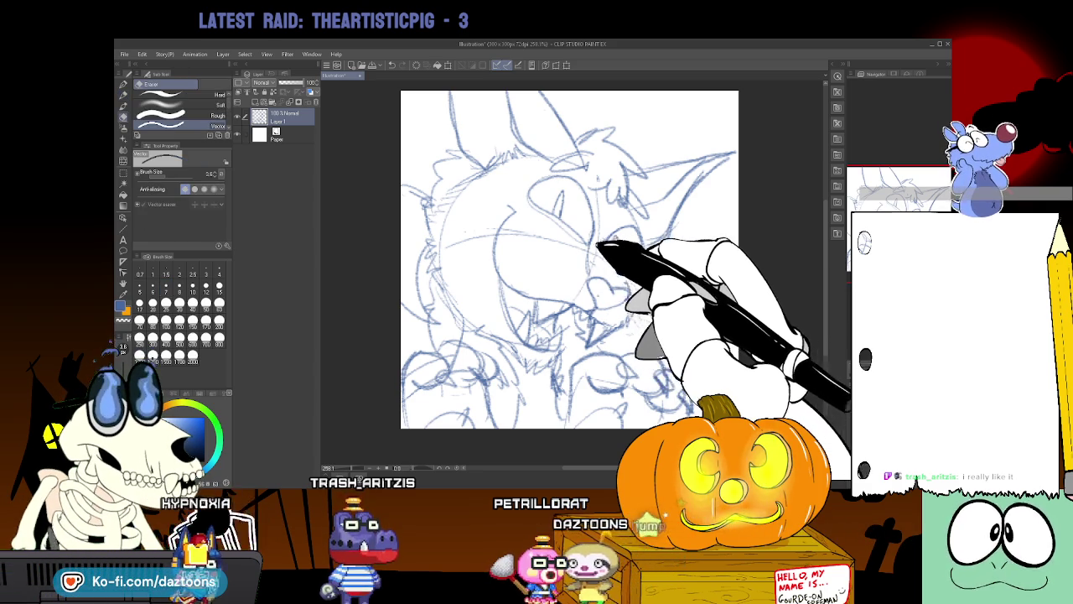
key(p)
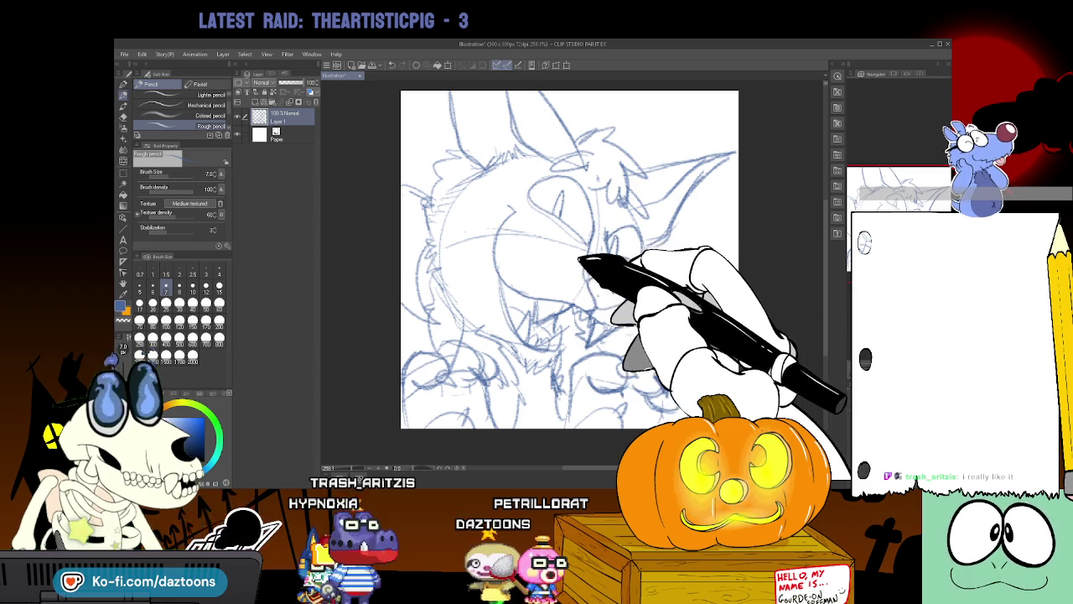
key(p)
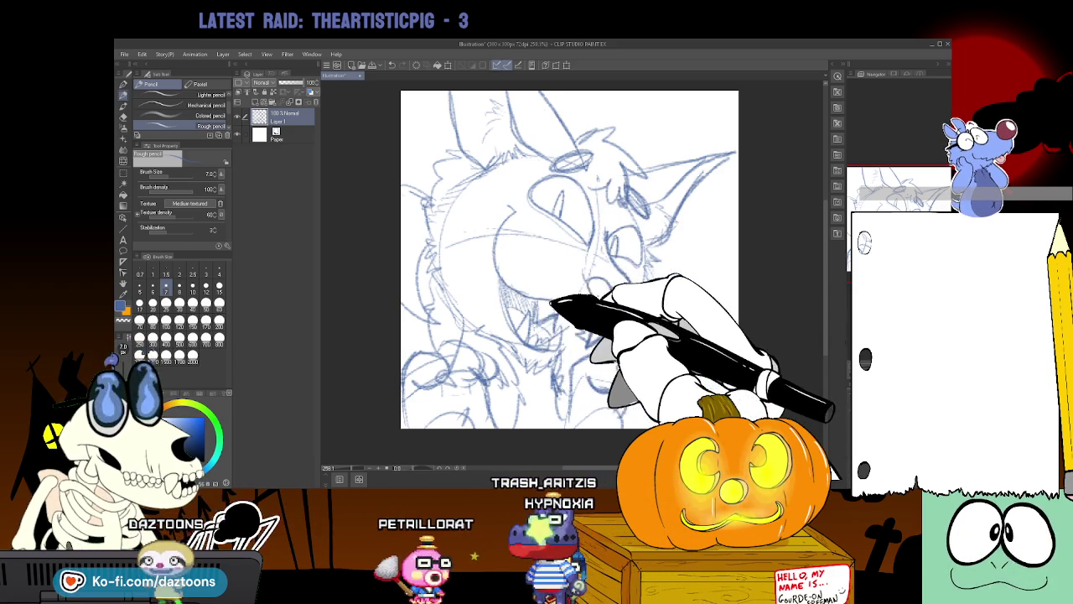
key(e)
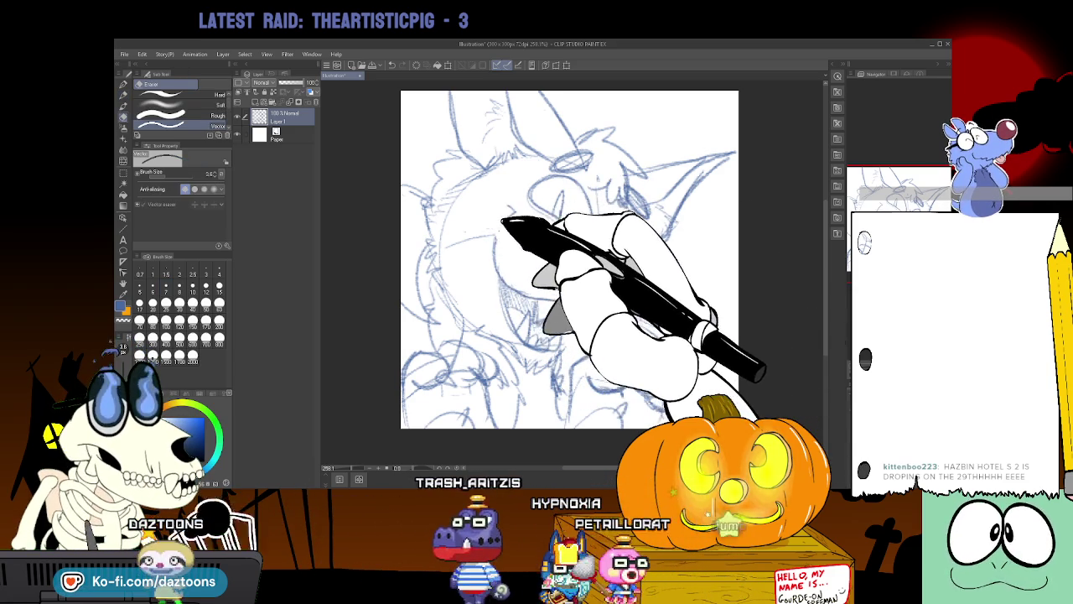
key(p)
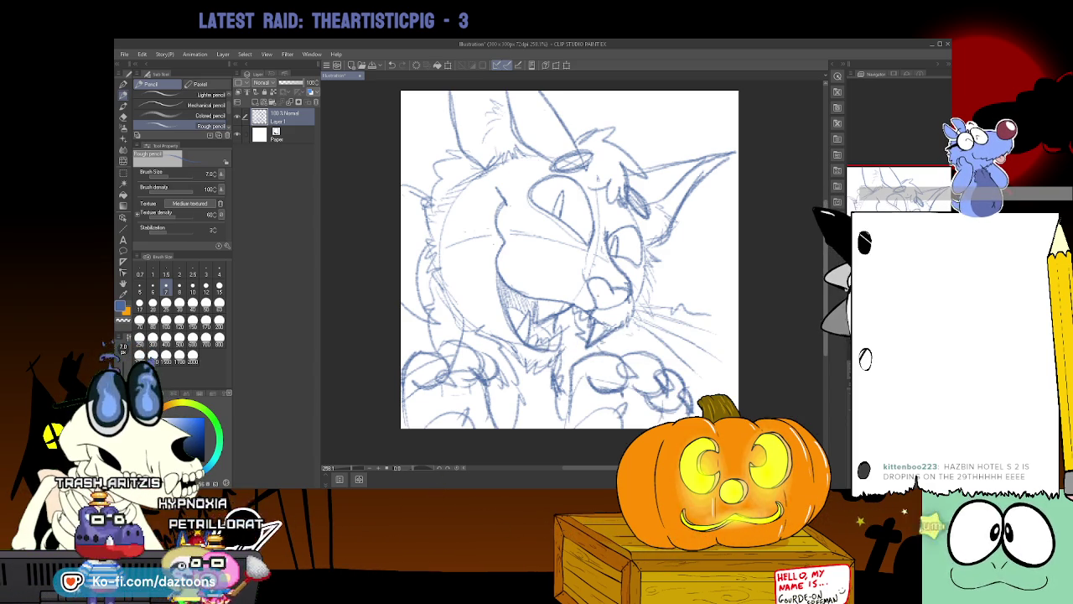
drag(570, 251, 570, 269)
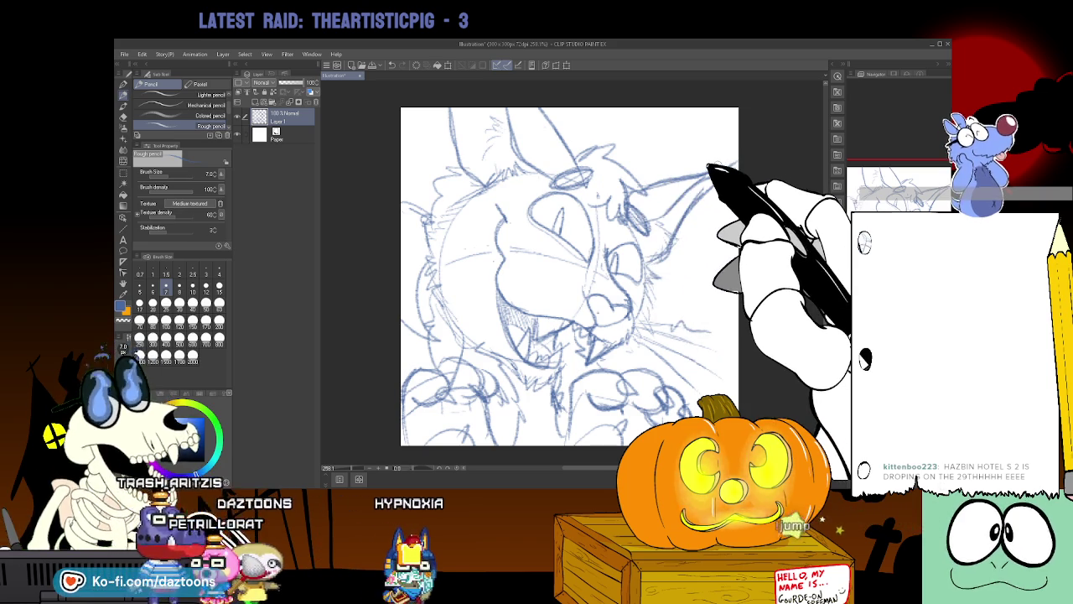
Redraw the right ear pointing to the top-right and darken the eye and nose lines.
key(e)
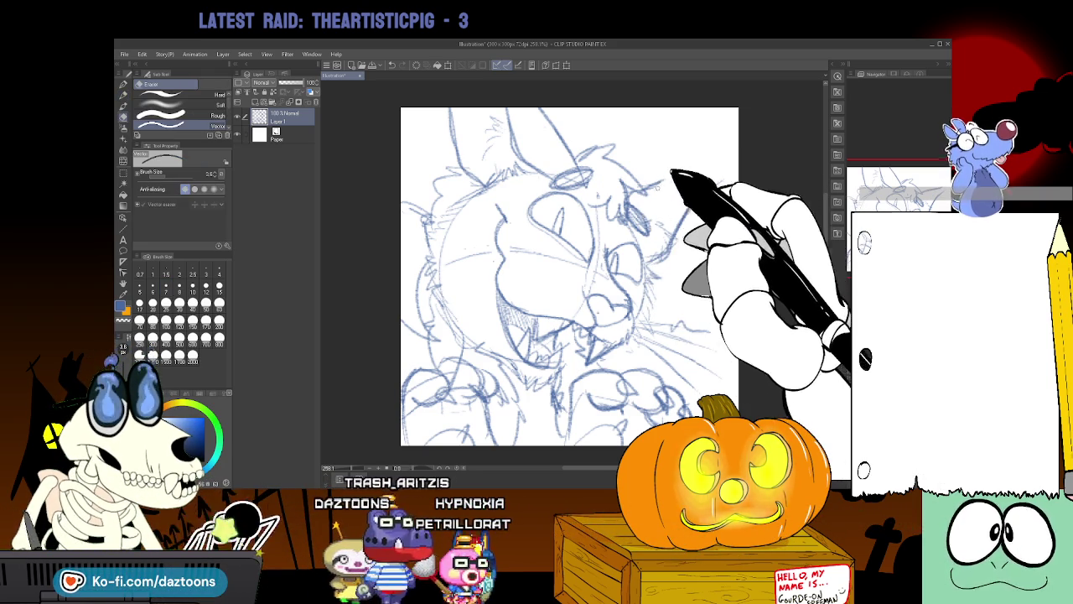
key(p)
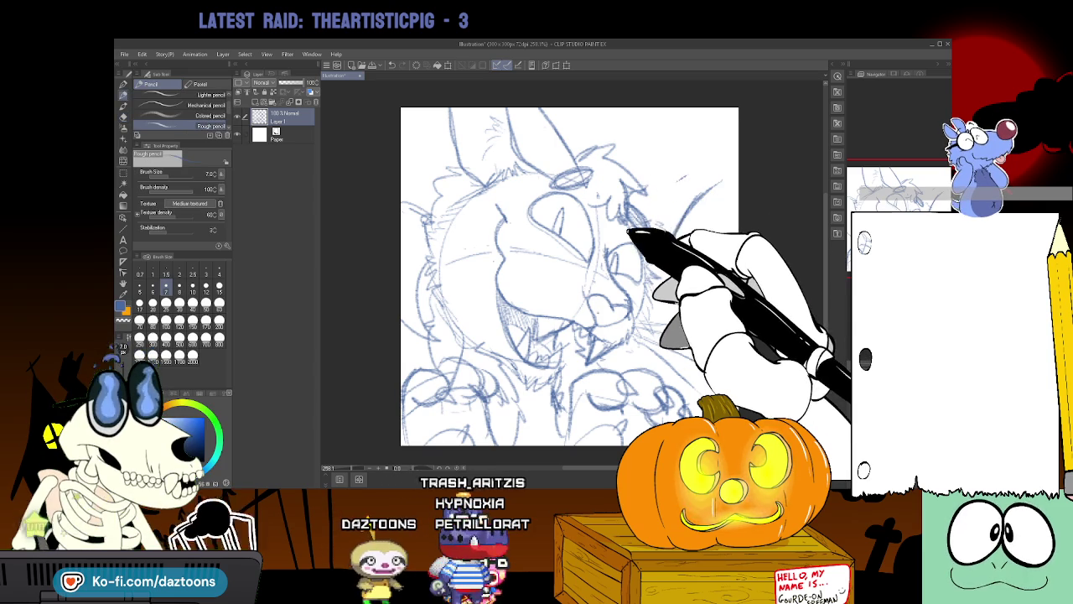
drag(652, 216, 721, 166)
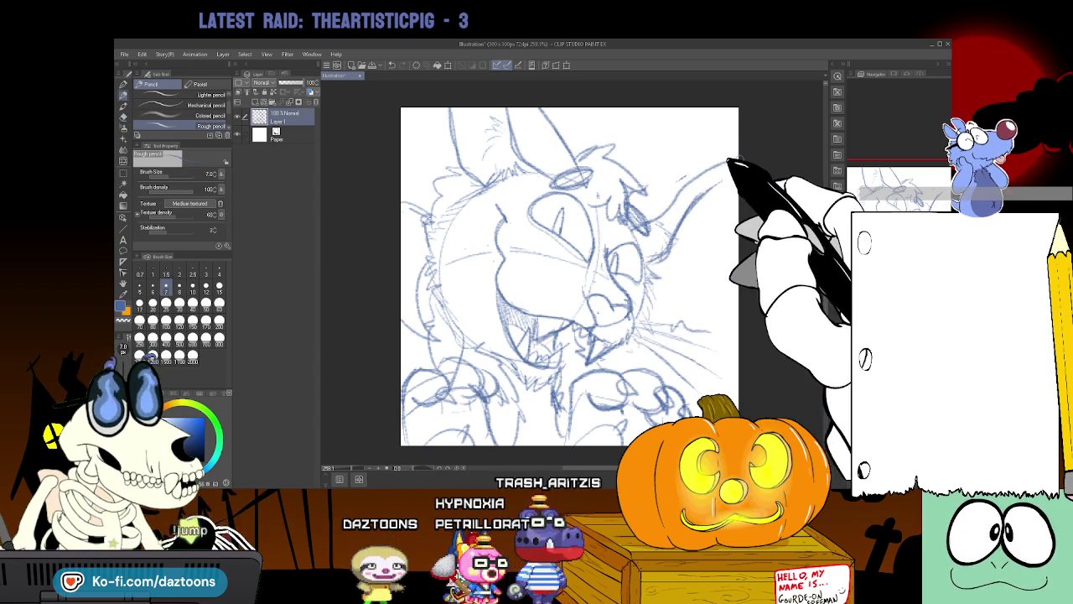
drag(648, 177, 736, 159)
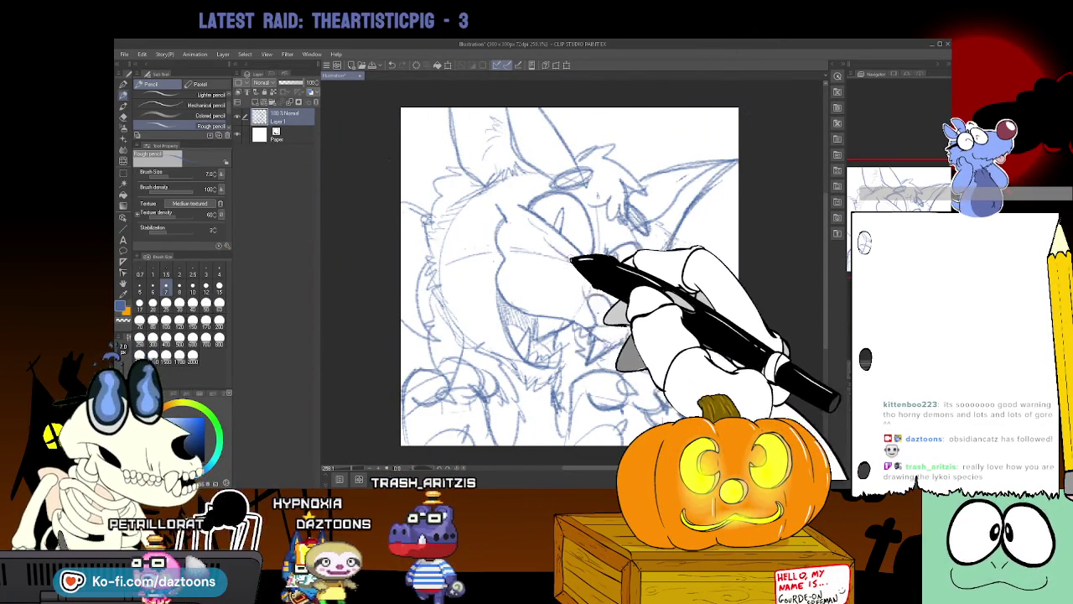
drag(571, 261, 614, 279)
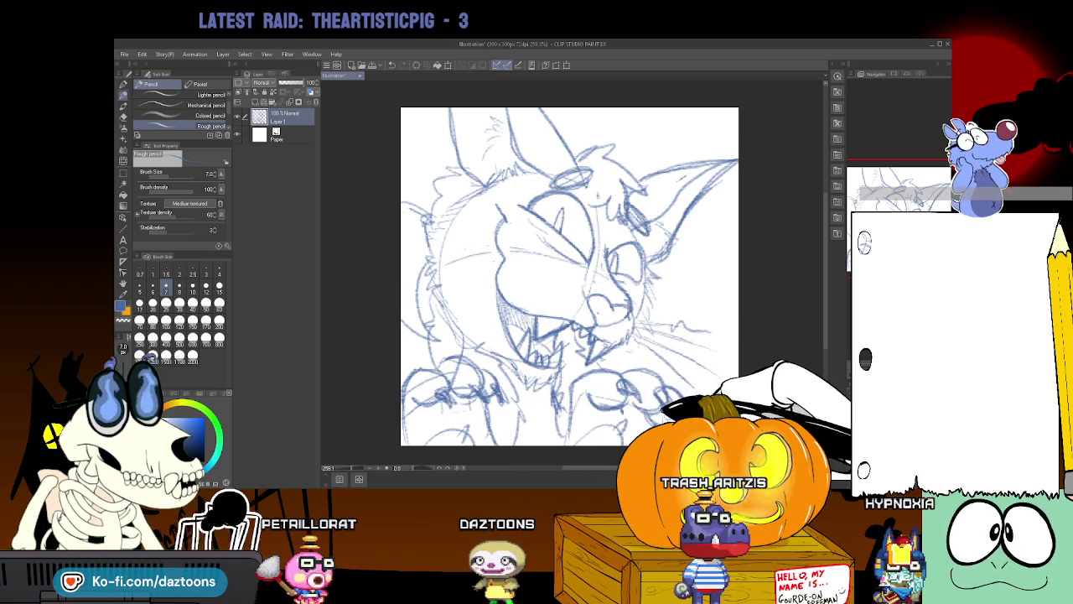
key(e)
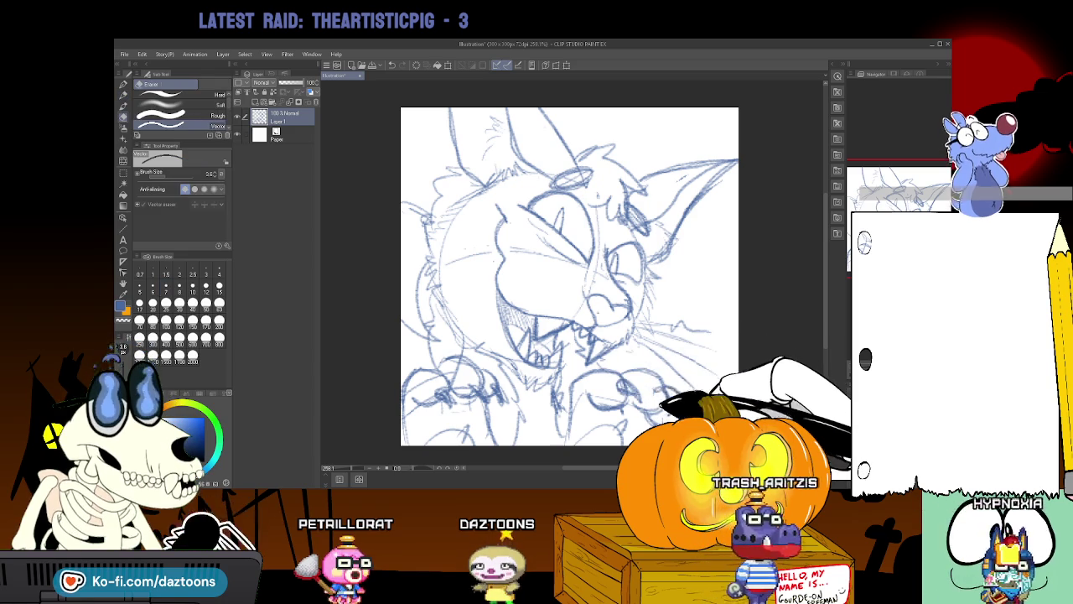
key(p)
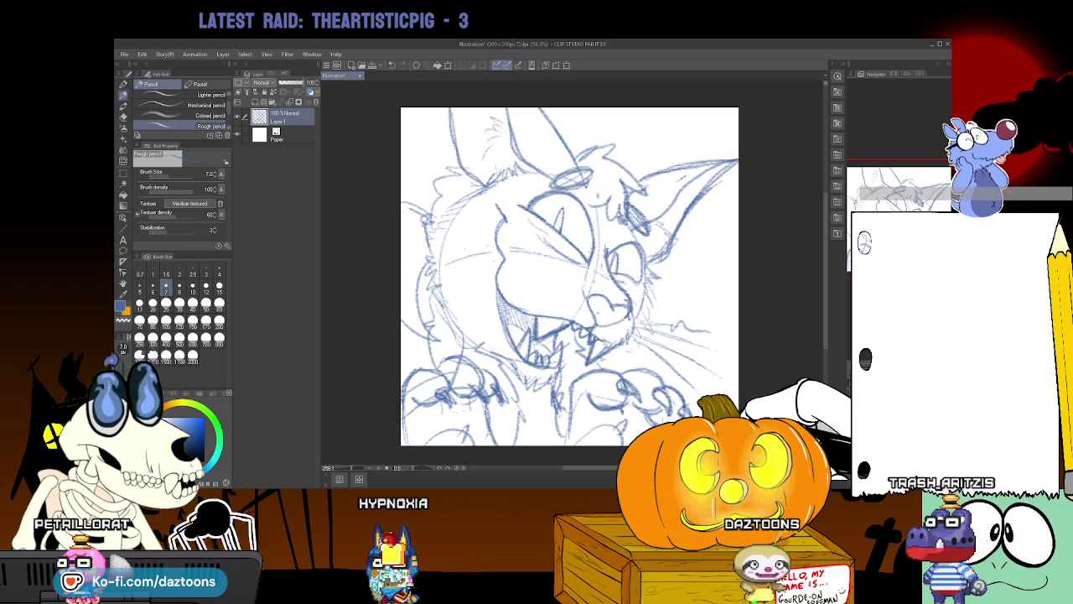
Add Layer 2, lower Layer 1's opacity, and select the Real G-Pen in black.
click(255, 102)
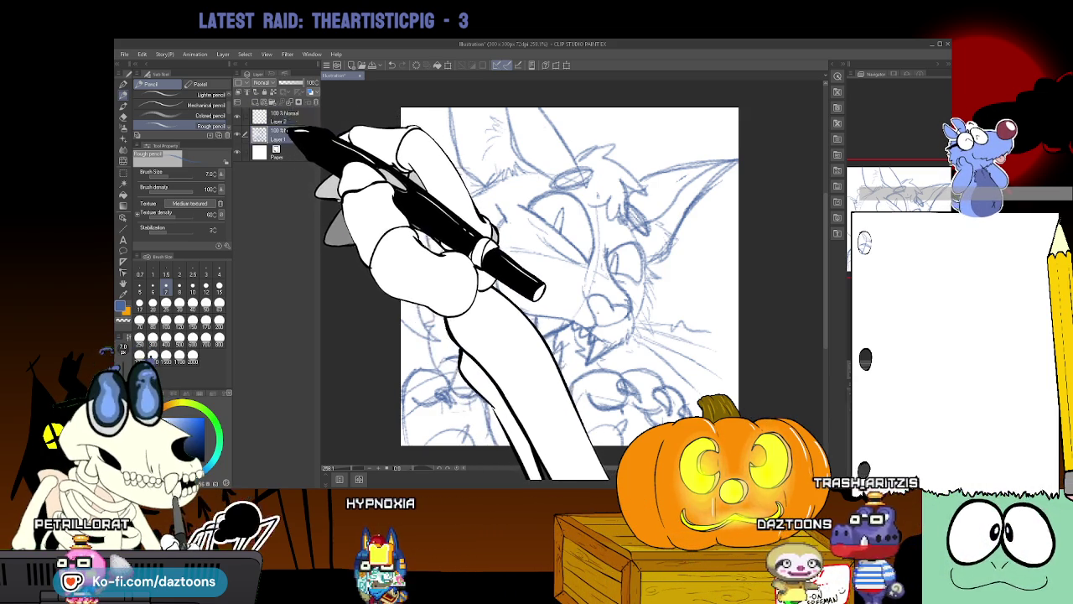
drag(312, 83, 292, 83)
click(125, 85)
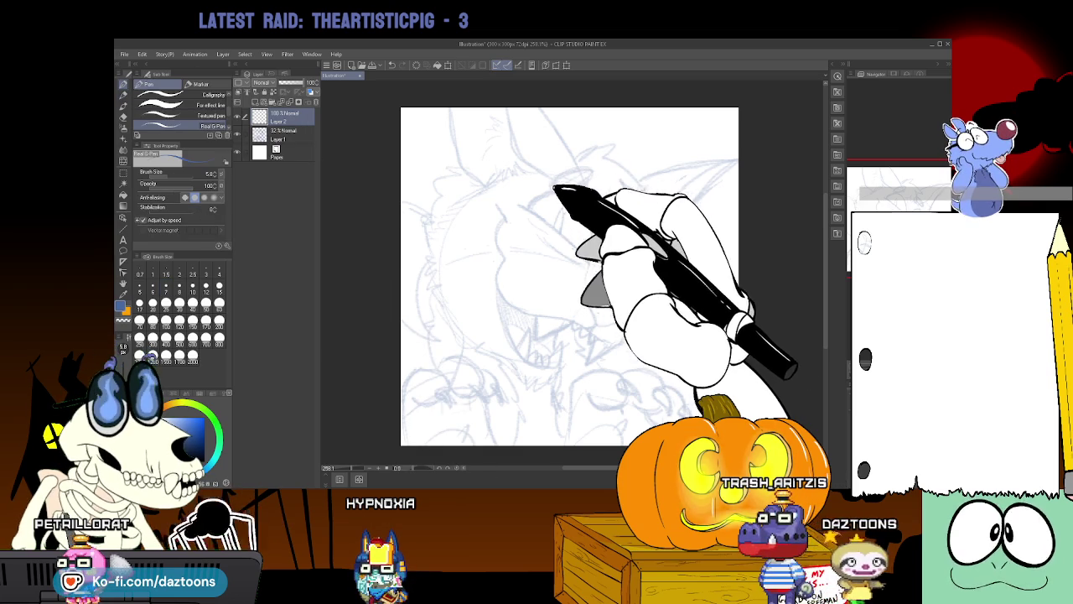
click(189, 444)
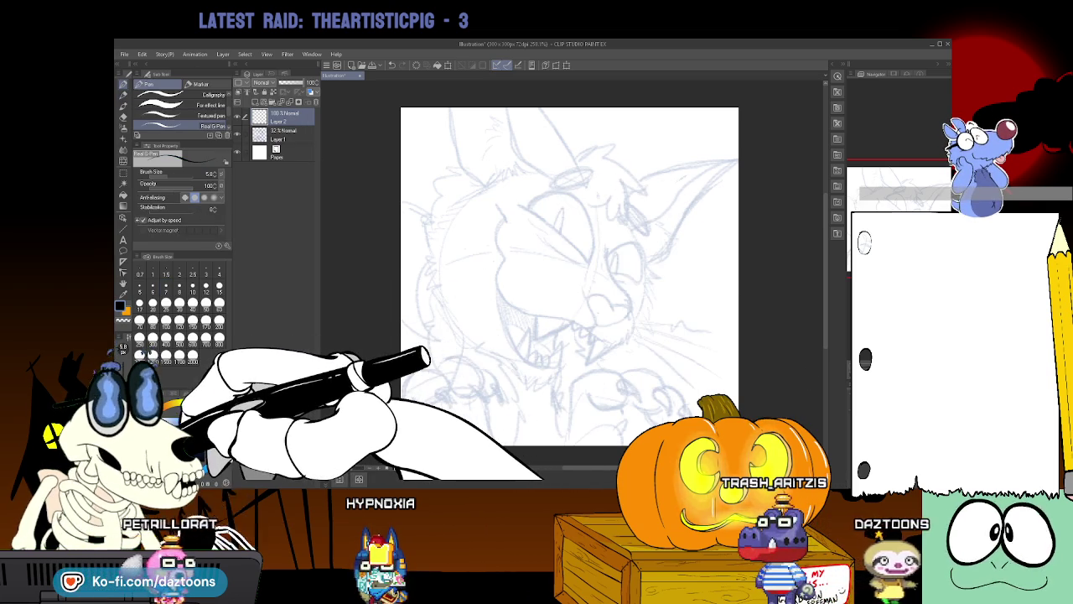
Ink the brow, eye outline, closed eyelid and nose in black.
drag(519, 207, 584, 260)
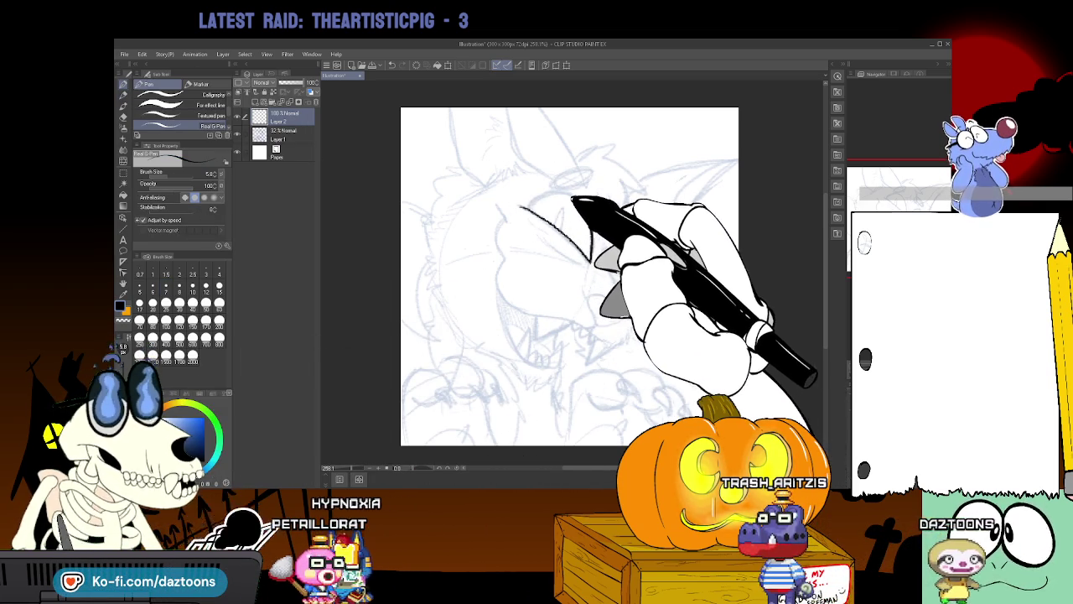
mouse_move(578, 200)
mouse_down()
mouse_move(524, 203)
mouse_move(565, 196)
mouse_move(603, 255)
mouse_up()
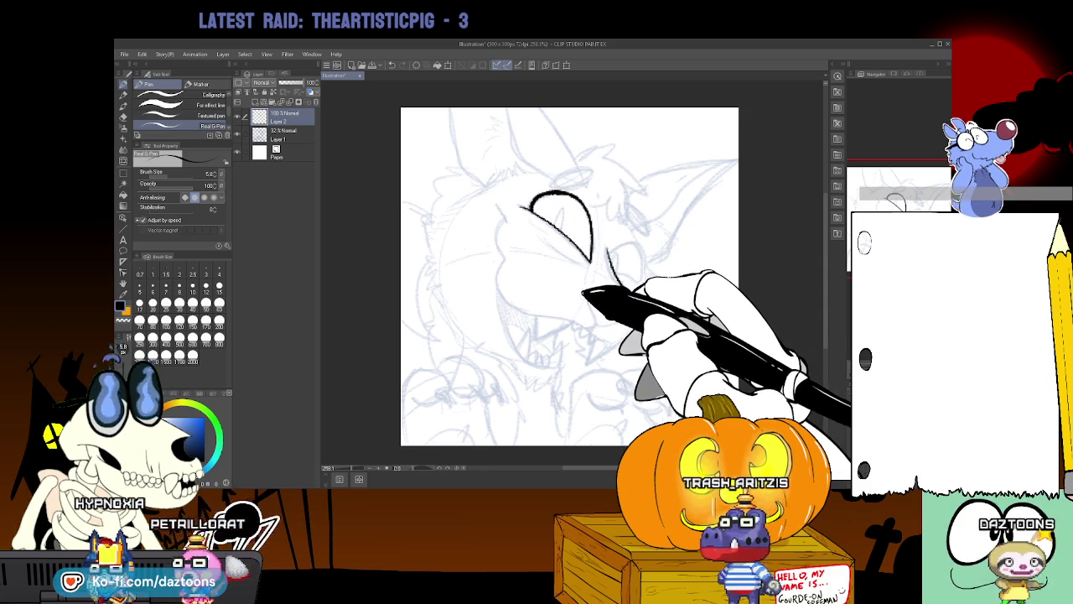
drag(606, 317, 629, 317)
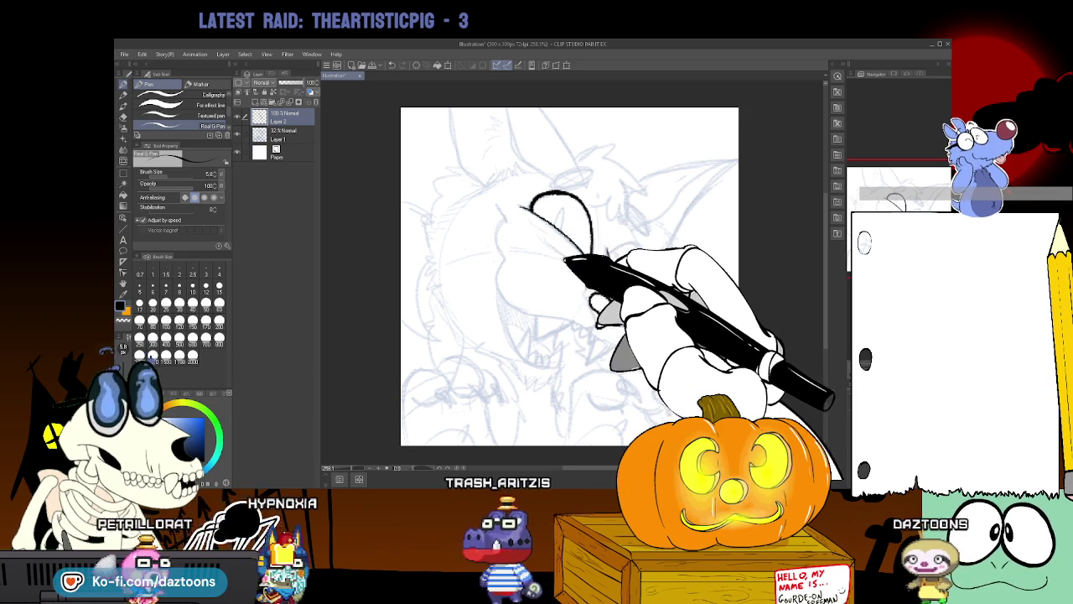
mouse_move(549, 237)
mouse_down()
mouse_move(589, 264)
mouse_move(624, 318)
mouse_up()
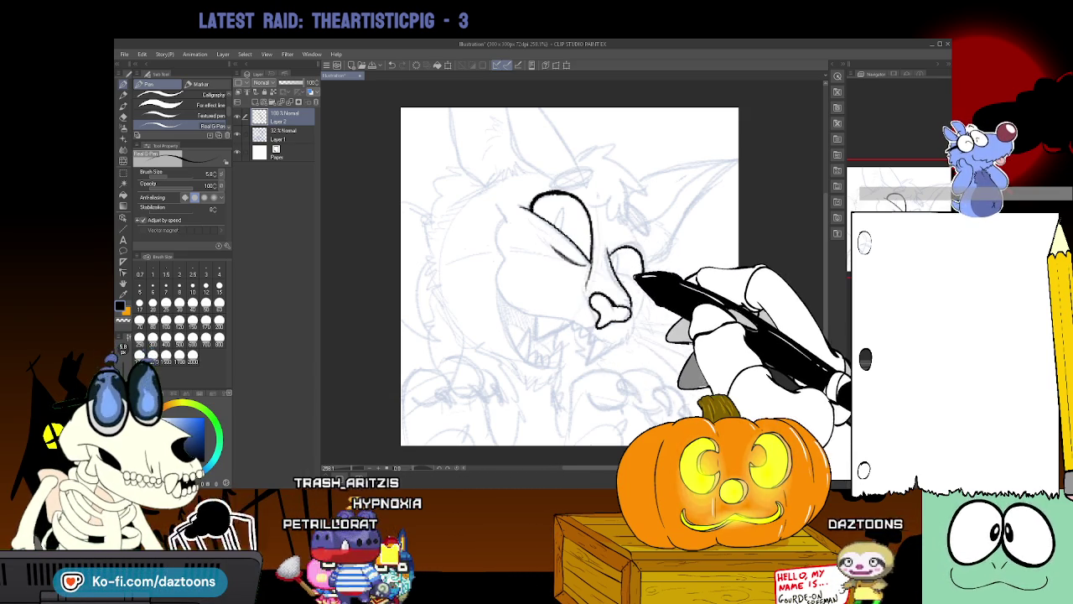
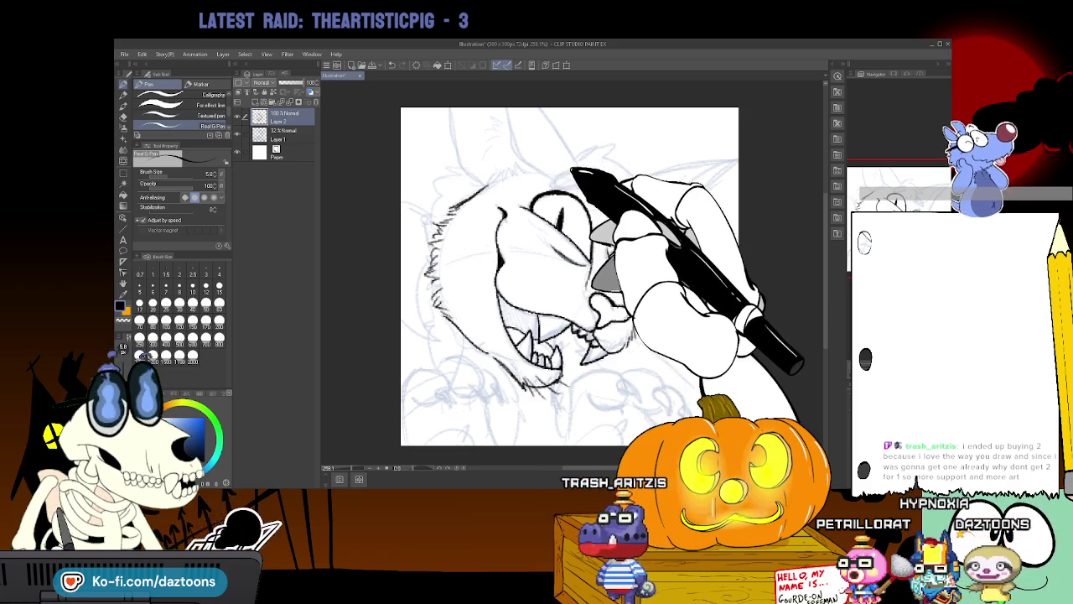
Ink the right ear's tip, outline, outer edge and inner-ear line, plus surrounding fur strokes.
drag(556, 175, 587, 197)
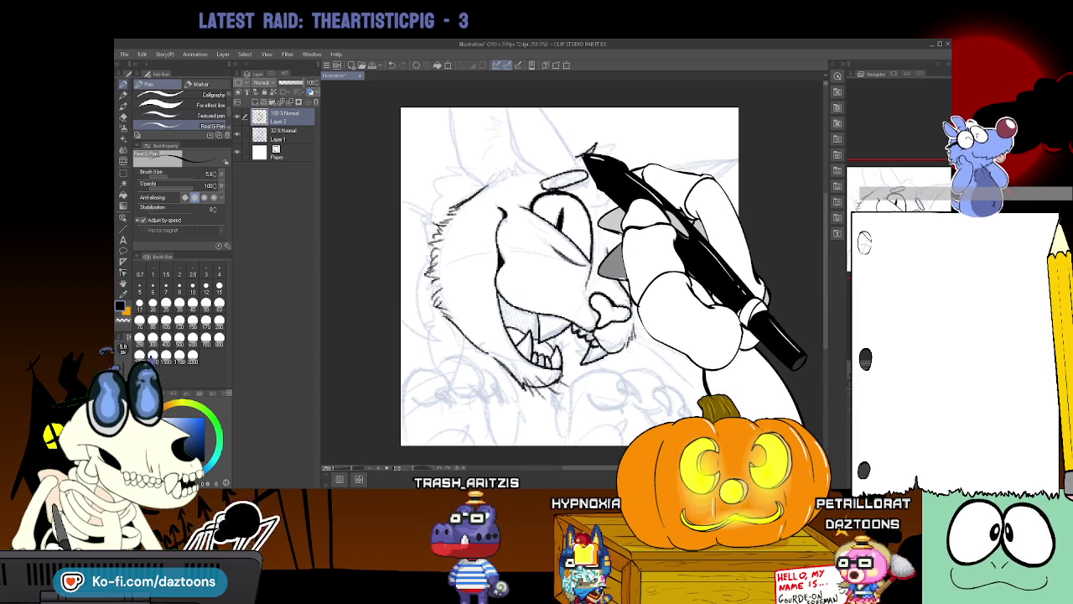
drag(585, 155, 620, 166)
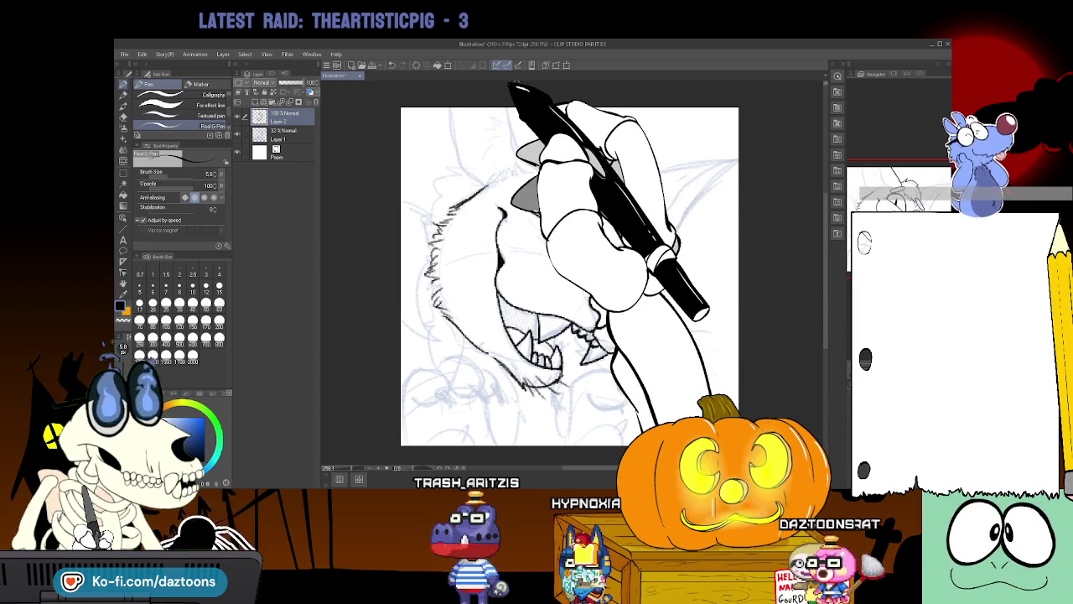
drag(543, 105, 582, 167)
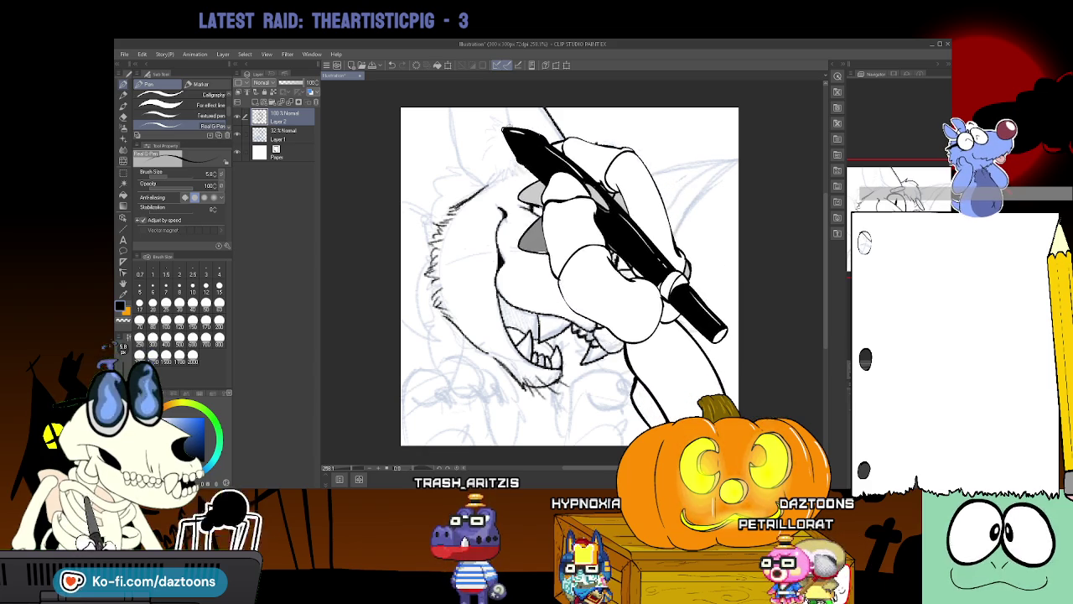
drag(503, 134, 492, 187)
drag(479, 120, 490, 186)
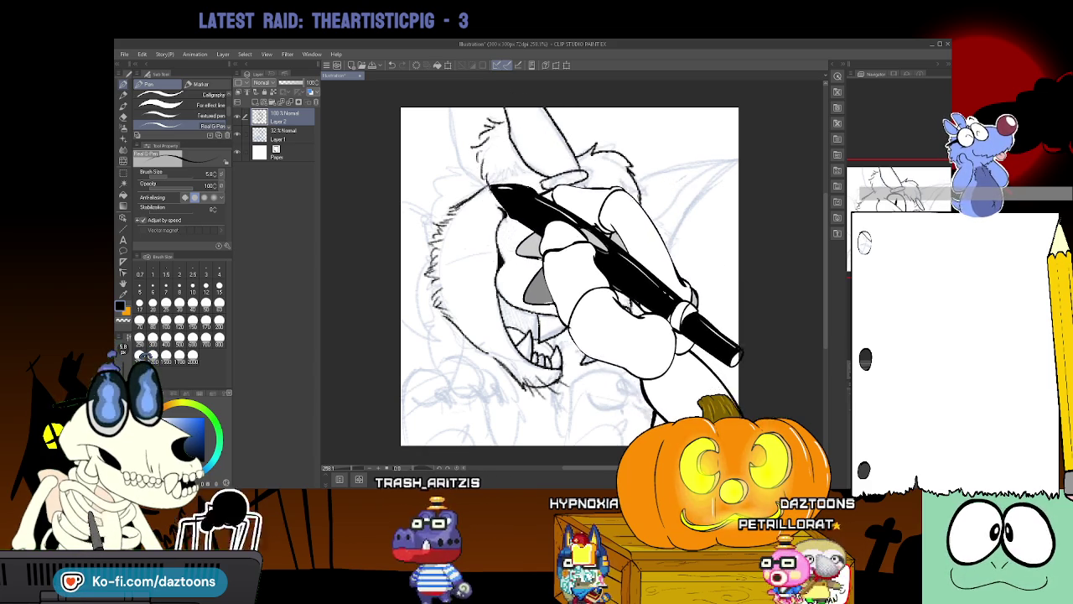
mouse_move(491, 188)
mouse_down()
mouse_move(502, 181)
mouse_move(491, 191)
mouse_up()
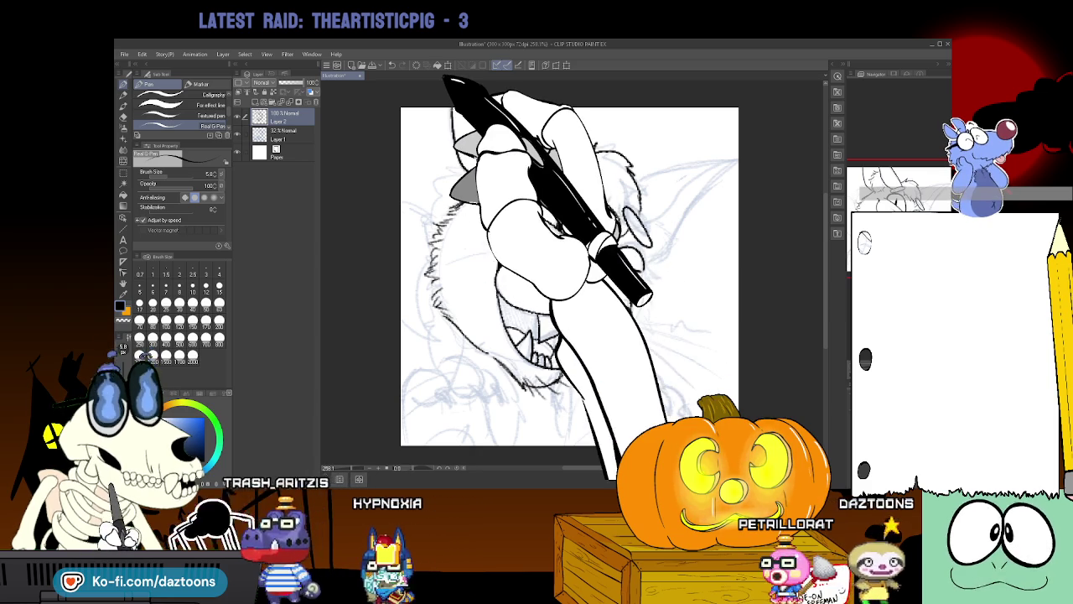
drag(639, 175, 734, 146)
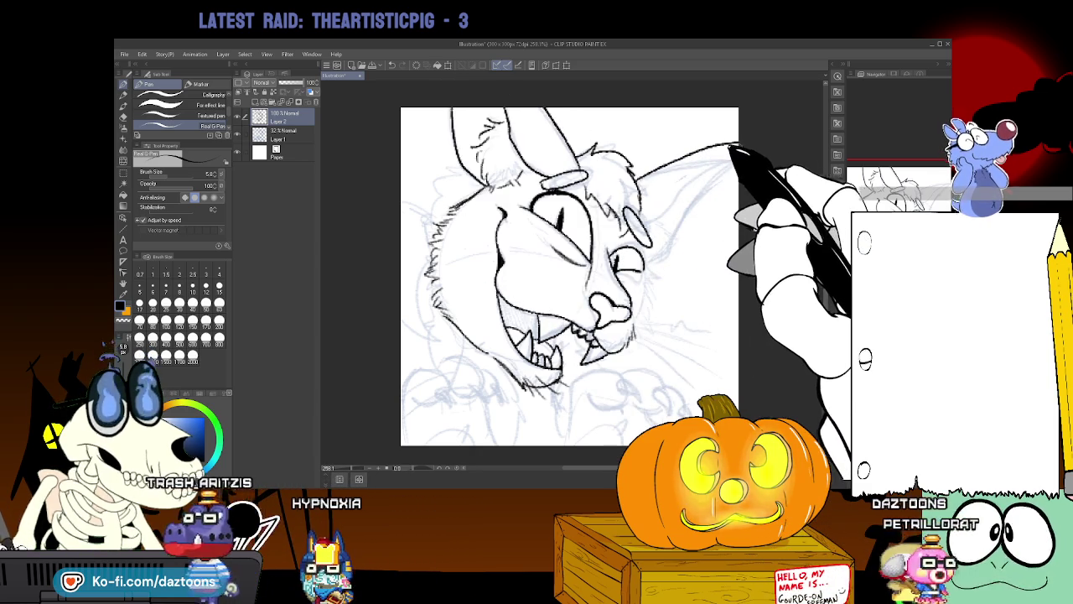
drag(647, 219, 723, 156)
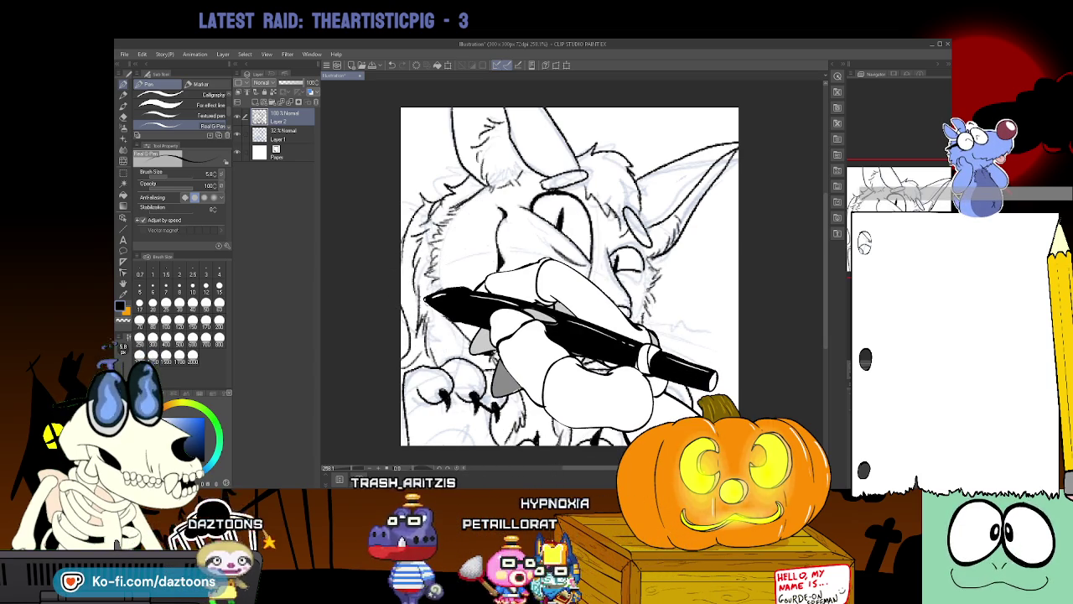
Start a Ctrl+T free transform on the inked lineart to resize it.
key(ctrl+t)
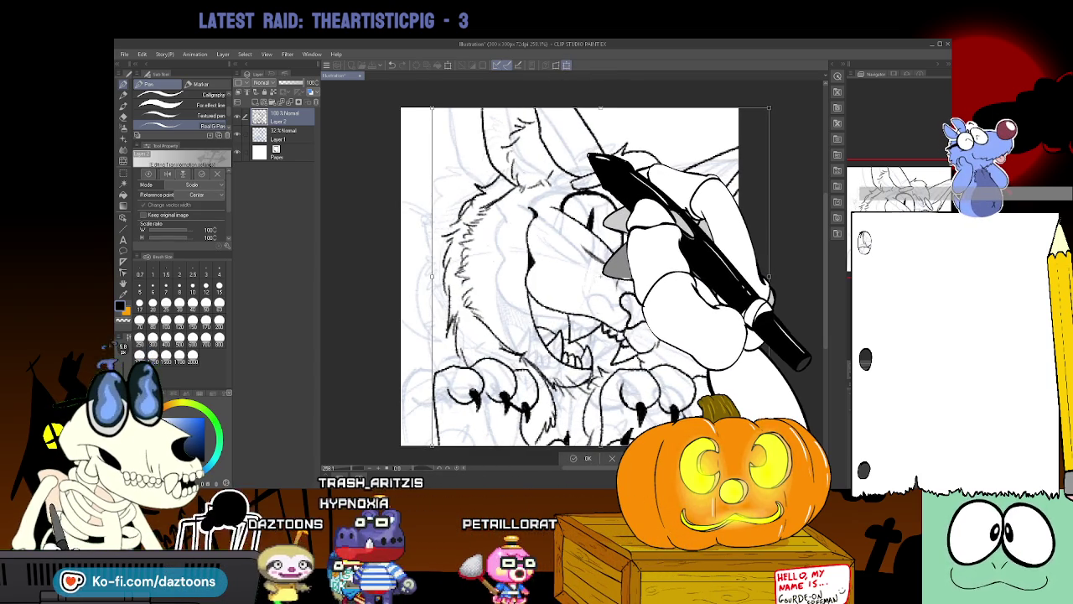
Nudge the transformed lineart slightly left and commit the transform.
drag(583, 172, 579, 172)
click(582, 458)
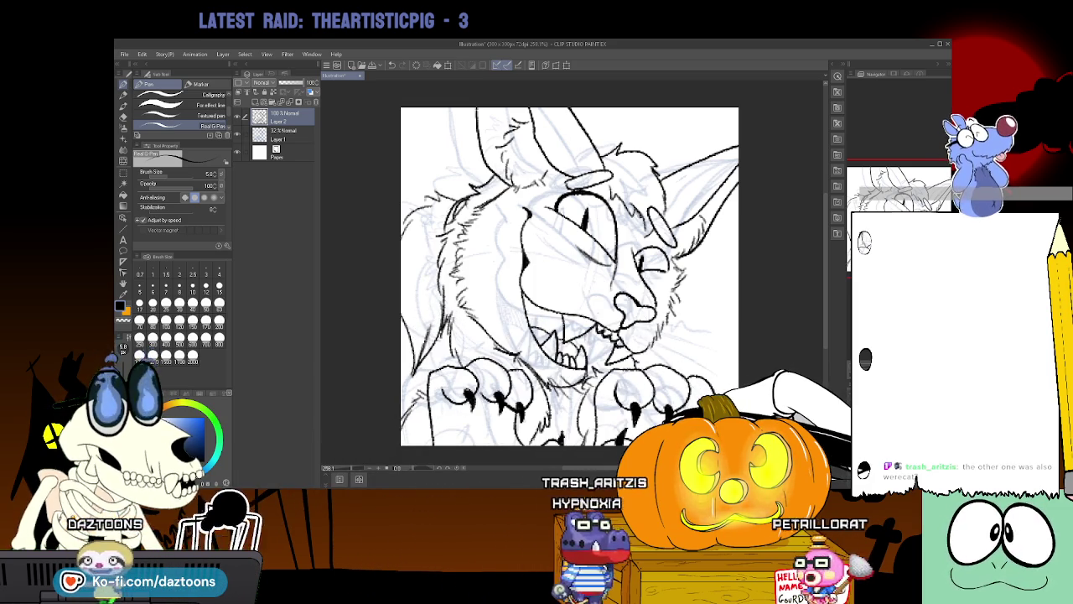
Hide the blue sketch layer and alternate between Fill and pen tools to touch up lines.
click(237, 134)
click(123, 193)
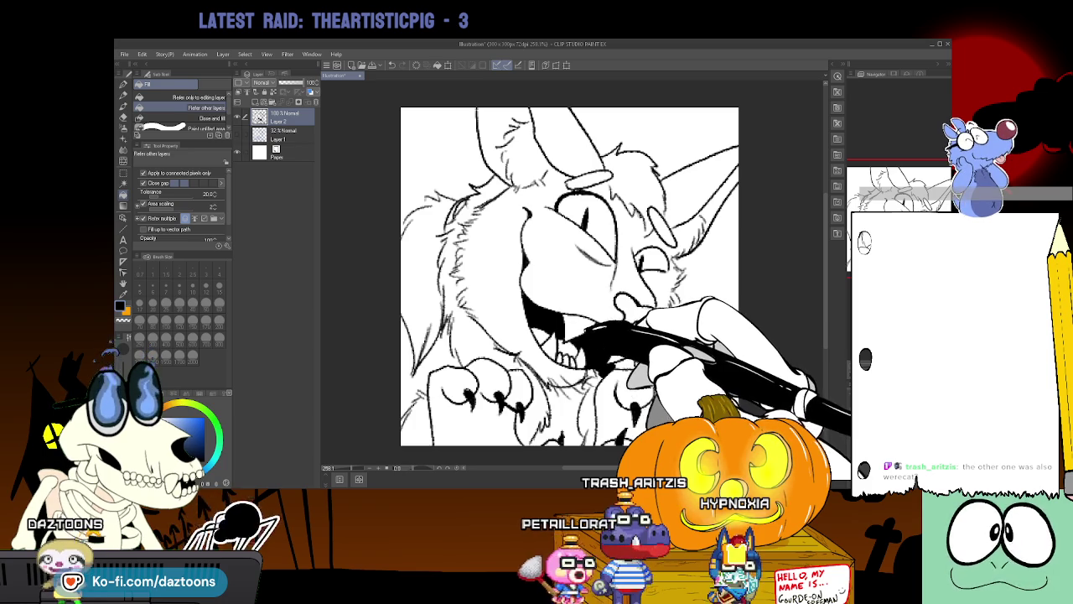
key(p)
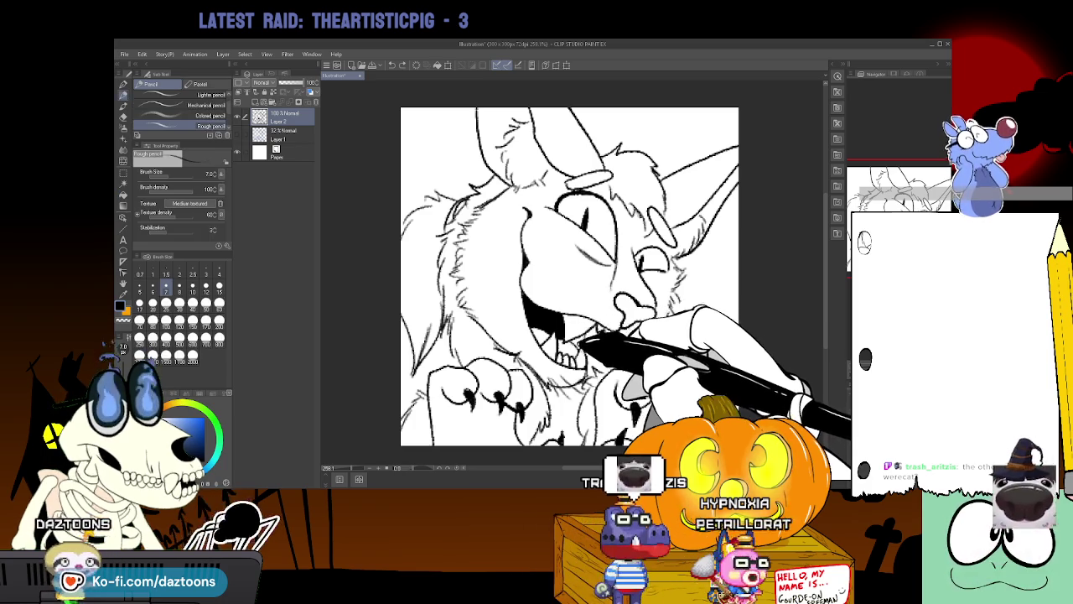
key(p)
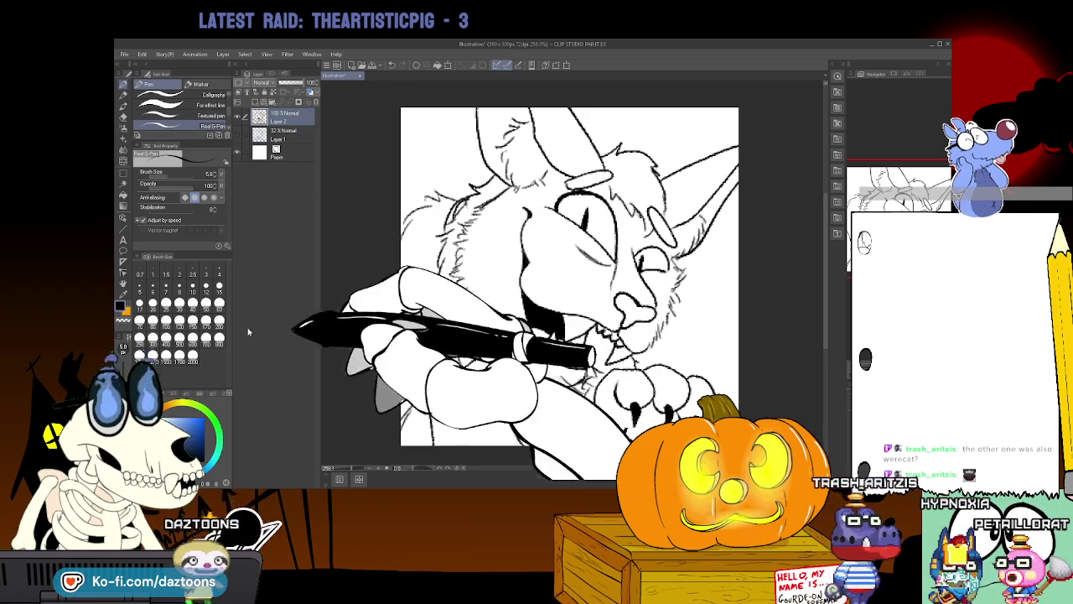
click(123, 184)
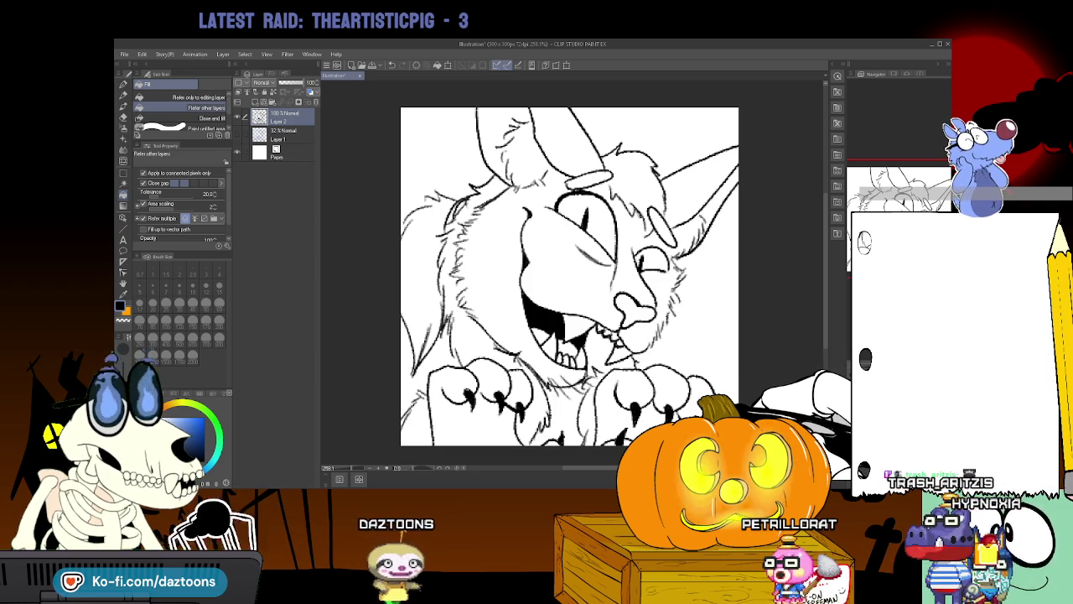
key(p)
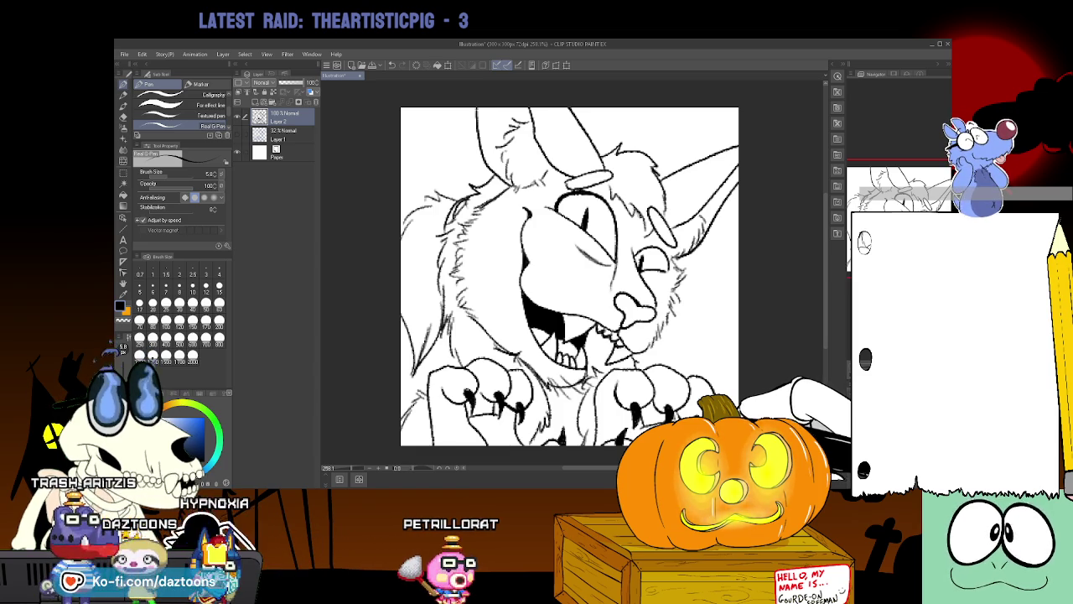
Fill the nose solid black and add a flat-colour layer beneath the lineart.
click(123, 195)
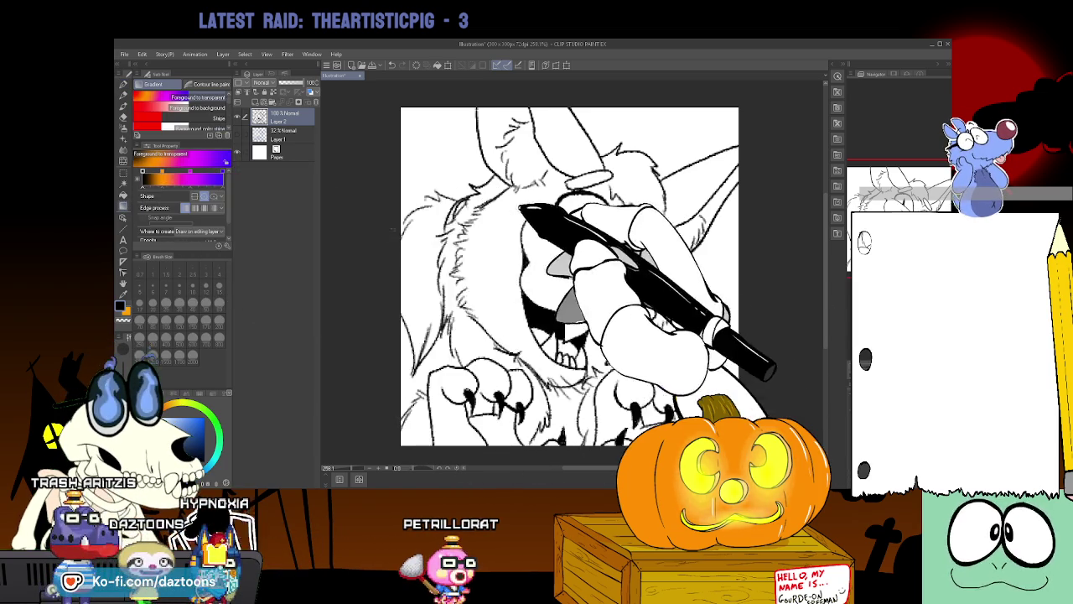
click(124, 184)
click(630, 312)
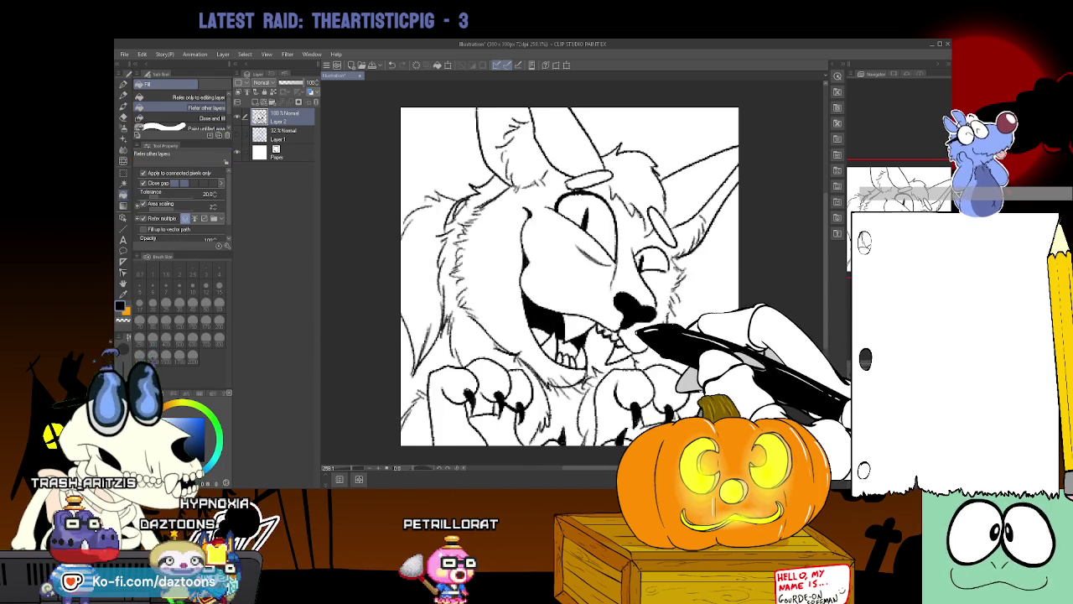
click(238, 92)
drag(276, 117, 307, 143)
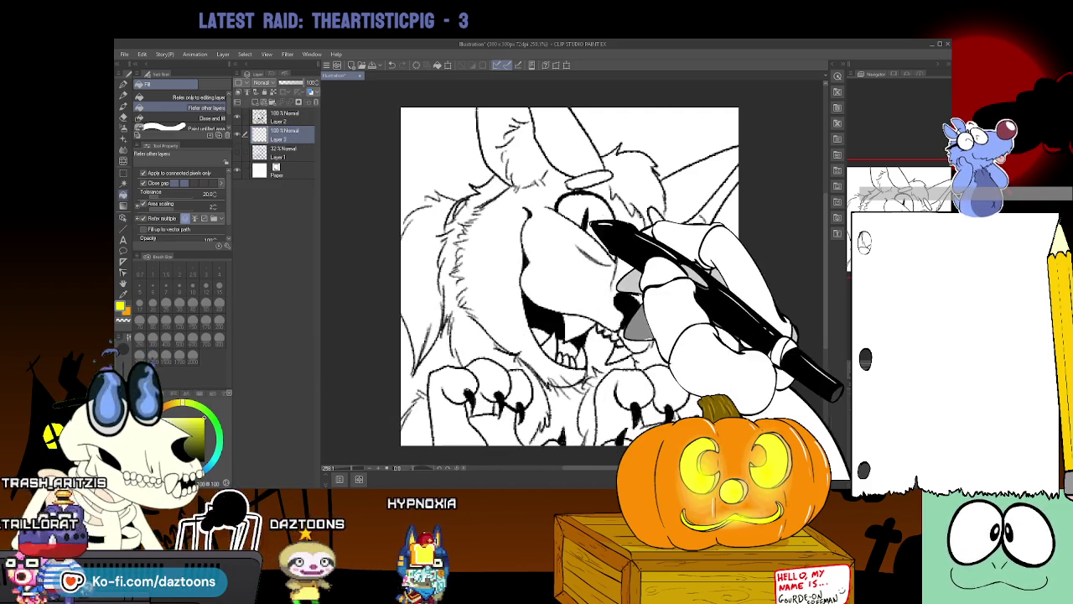
Fill both eyes yellow, briefly hiding the Paper layer to check.
click(590, 222)
click(648, 259)
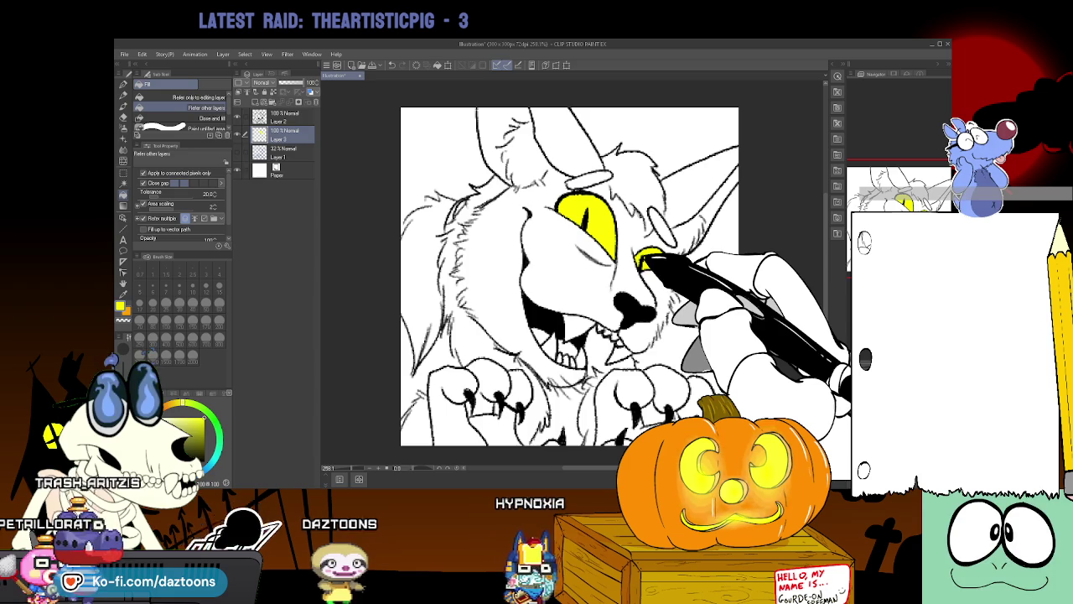
click(238, 170)
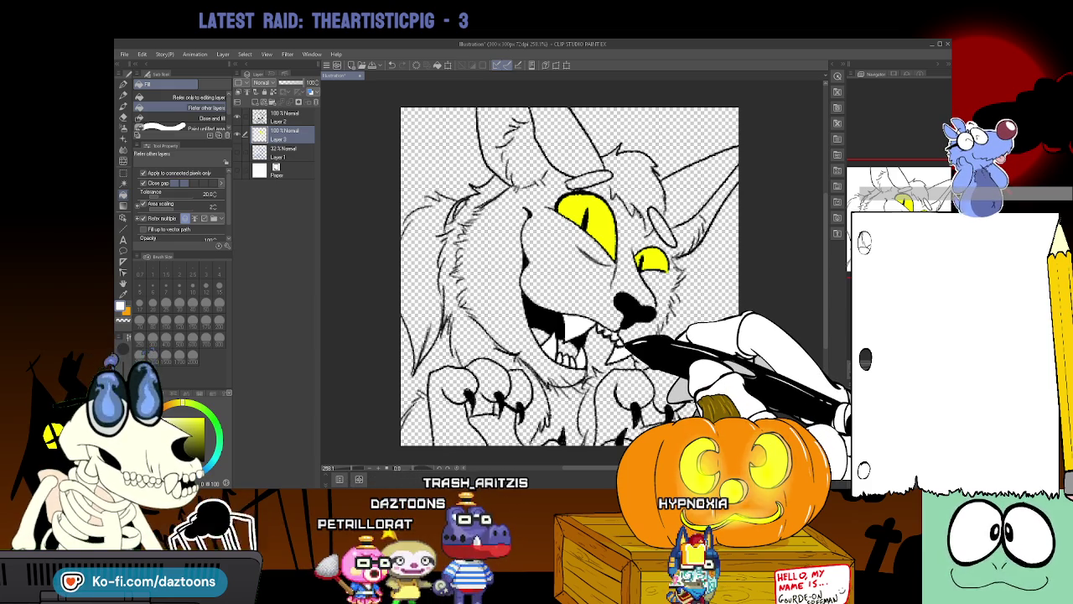
click(238, 170)
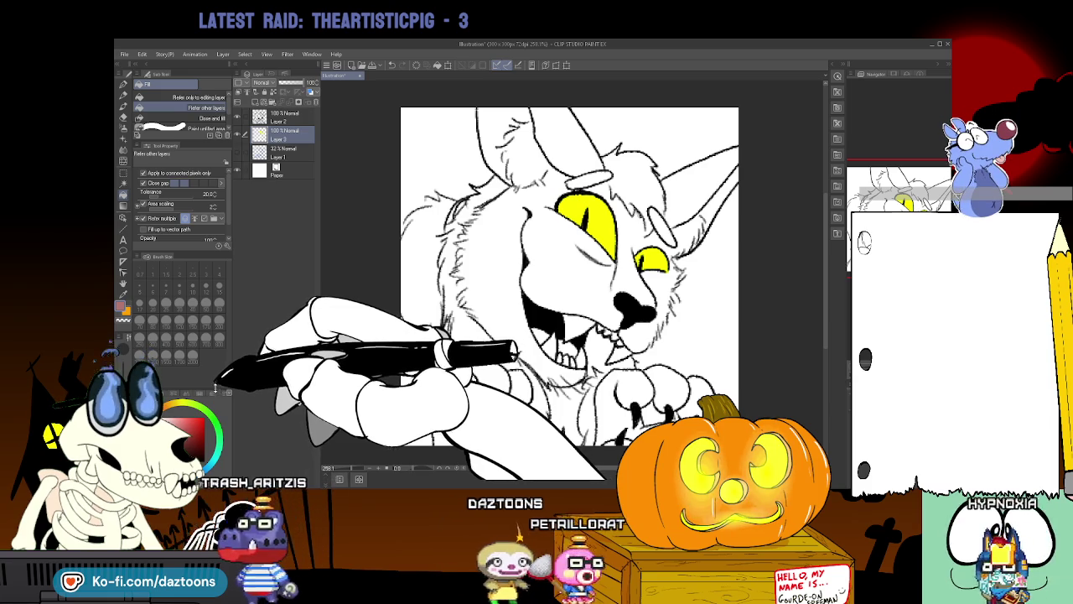
Add a new empty Layer 4 and move it below Layer 3.
click(239, 92)
drag(310, 134, 311, 155)
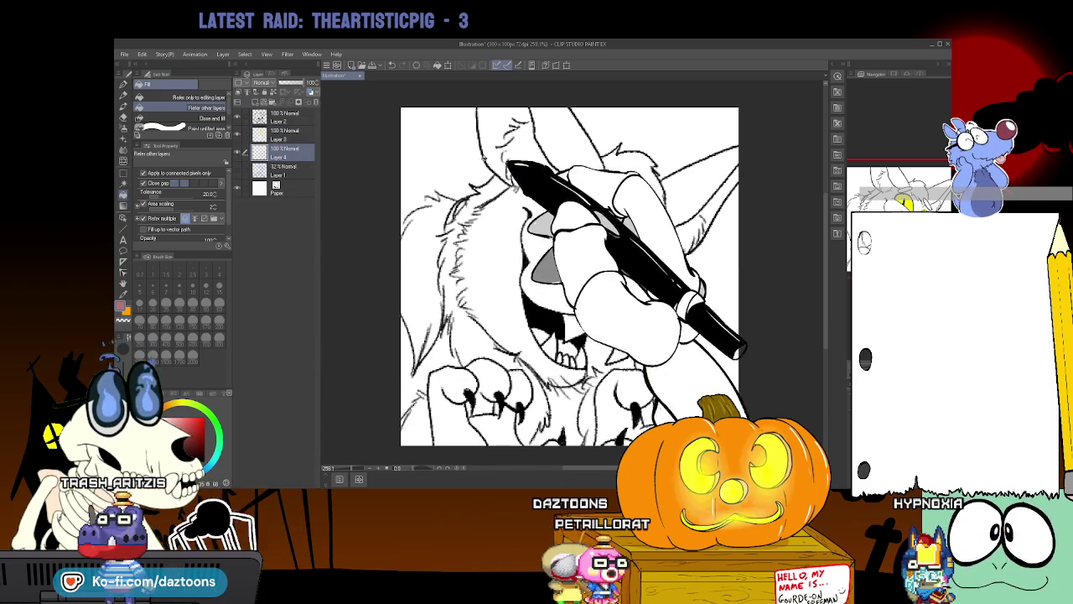
click(123, 114)
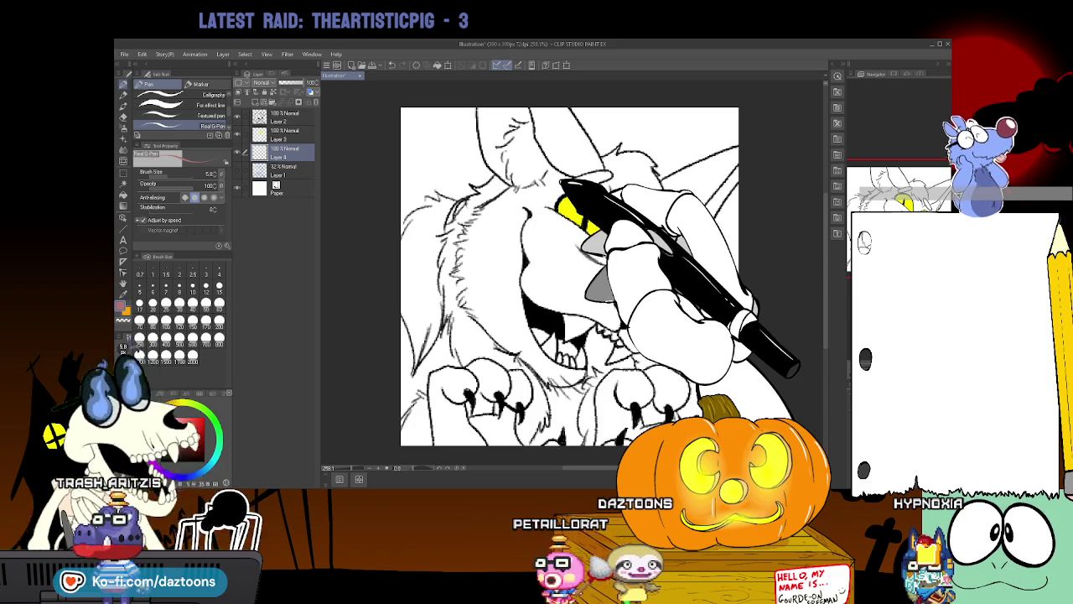
Draw thin mauve-brown guide lines around the werecat's face and paws on Layer 4.
drag(558, 186, 543, 198)
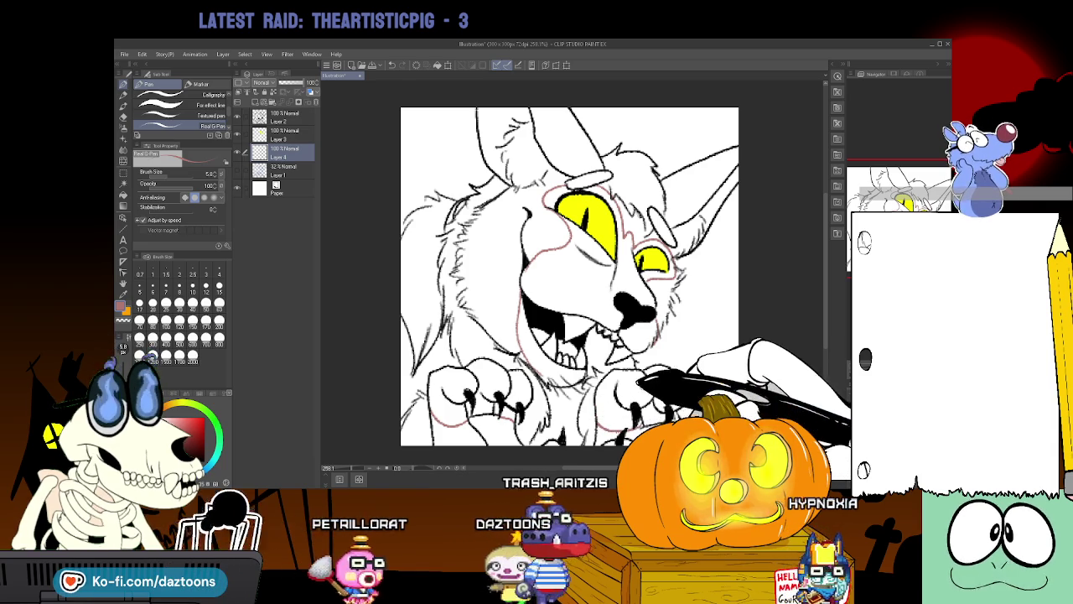
click(123, 191)
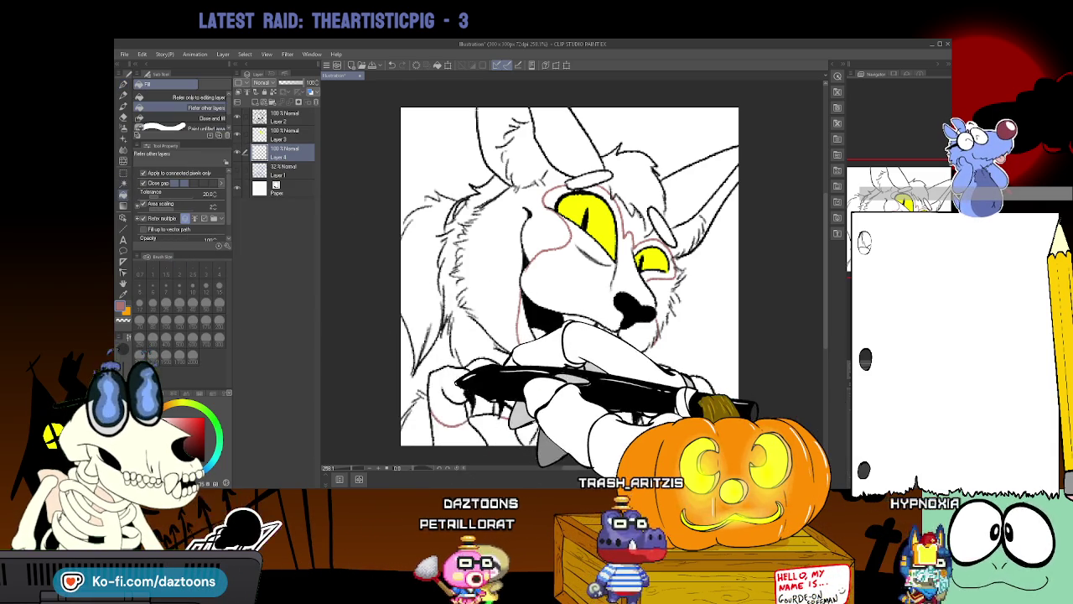
Fill both paws mauve-brown, then try a mauve fill on the face and undo it.
click(461, 387)
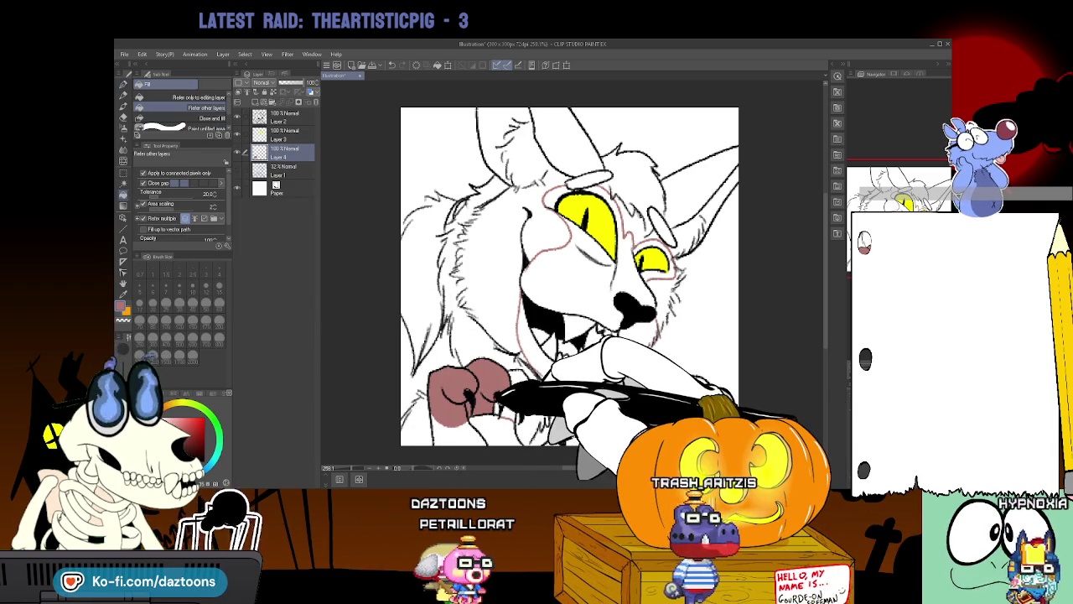
click(622, 399)
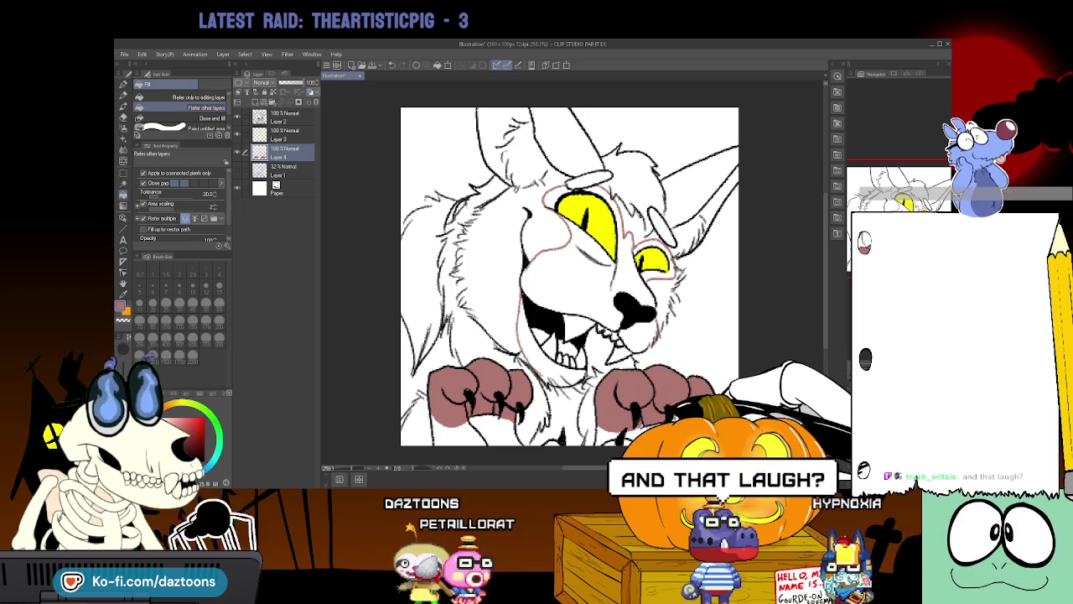
key(p)
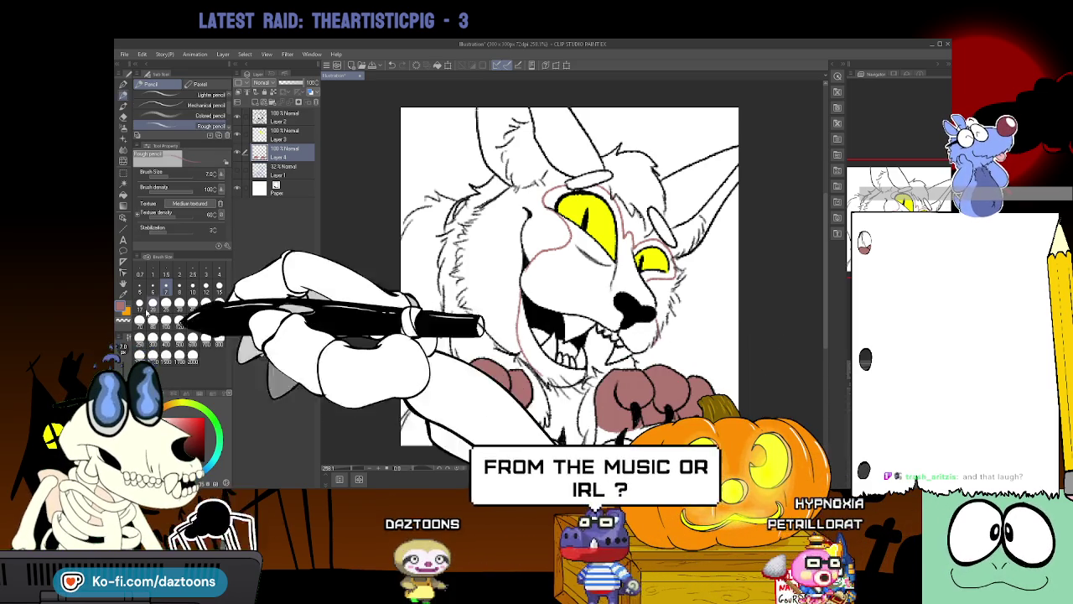
key(i)
key(g)
click(554, 268)
key(ctrl+z)
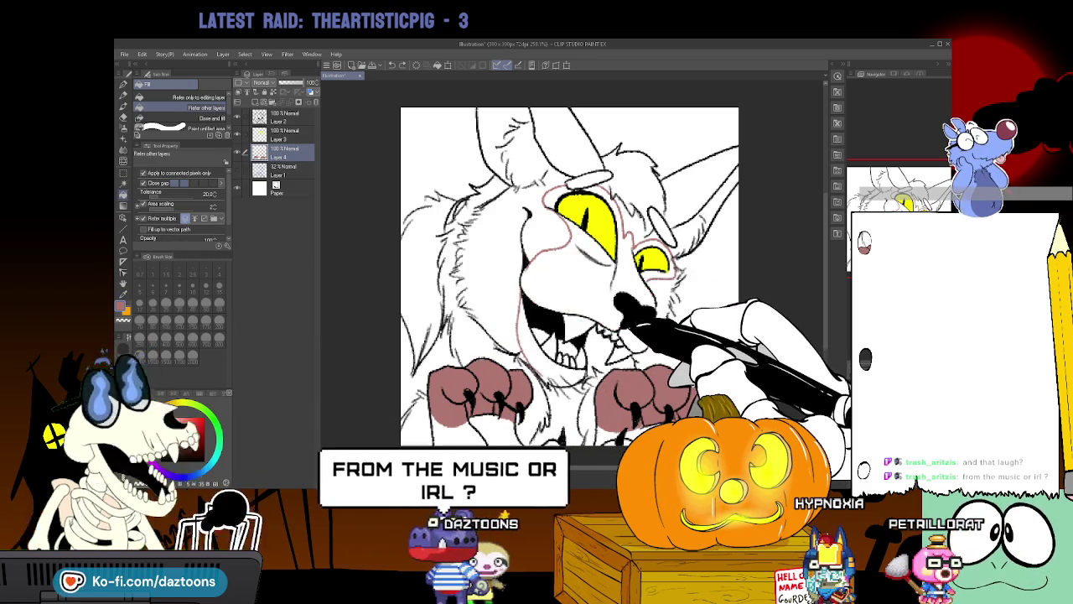
Toggle line art visibility to check the fills, then fill the open mouth and snout mauve.
click(237, 117)
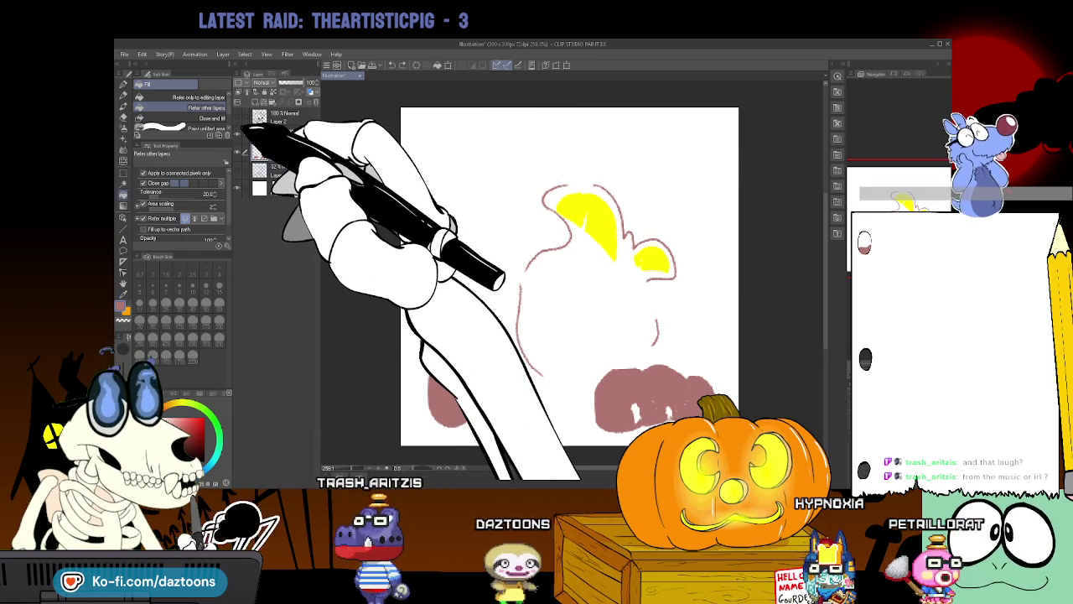
click(244, 111)
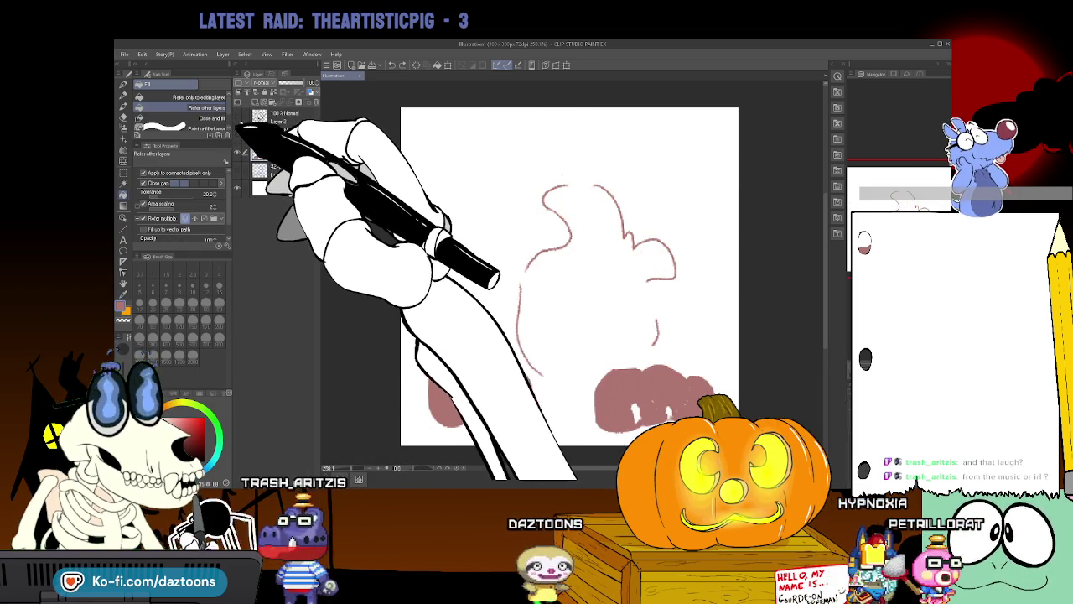
click(237, 117)
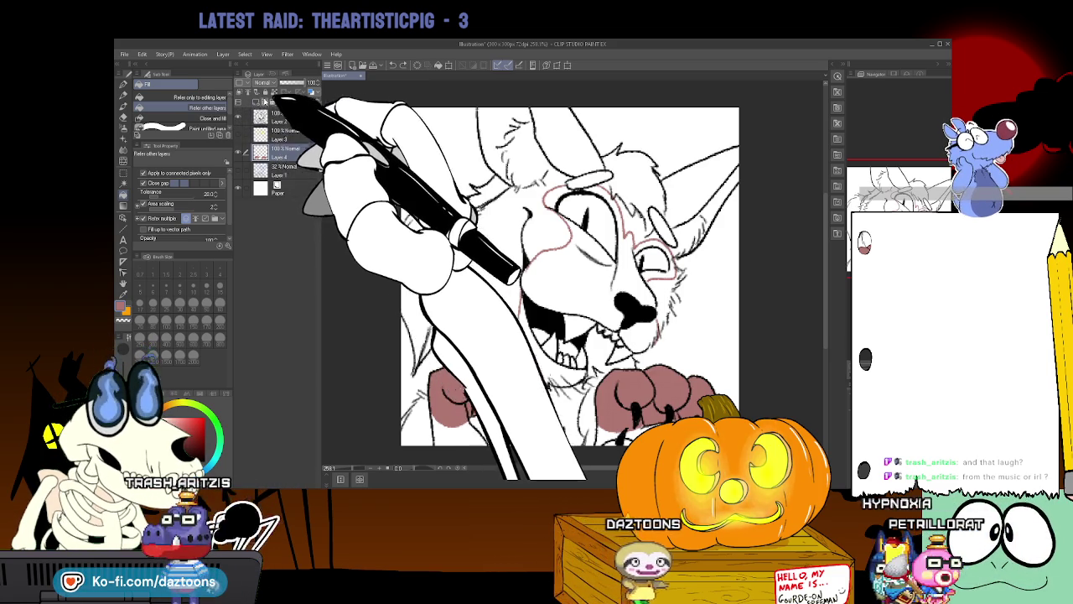
click(237, 117)
click(237, 117)
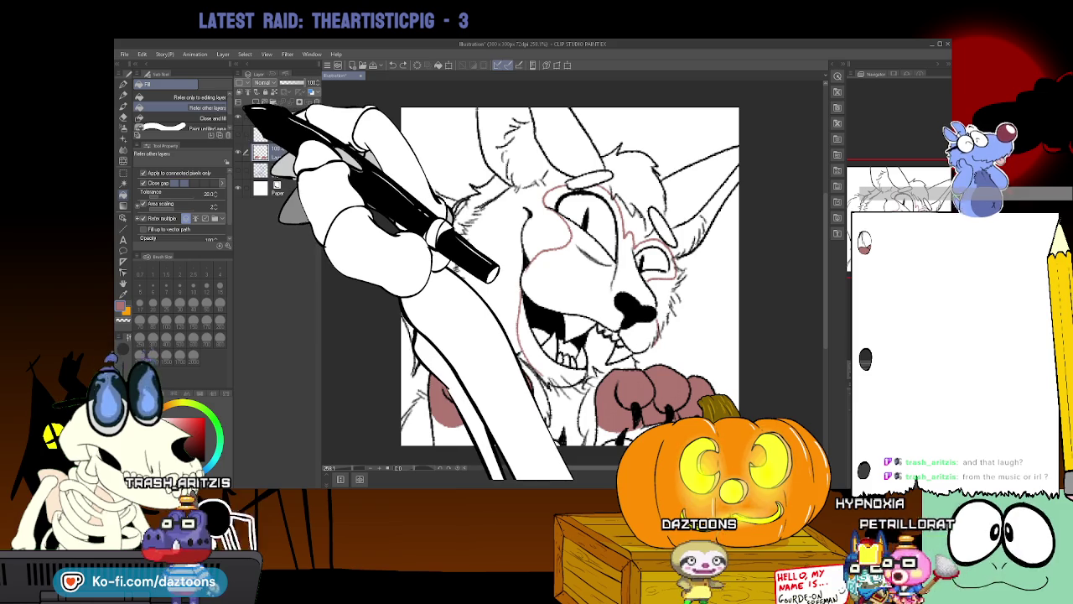
click(557, 315)
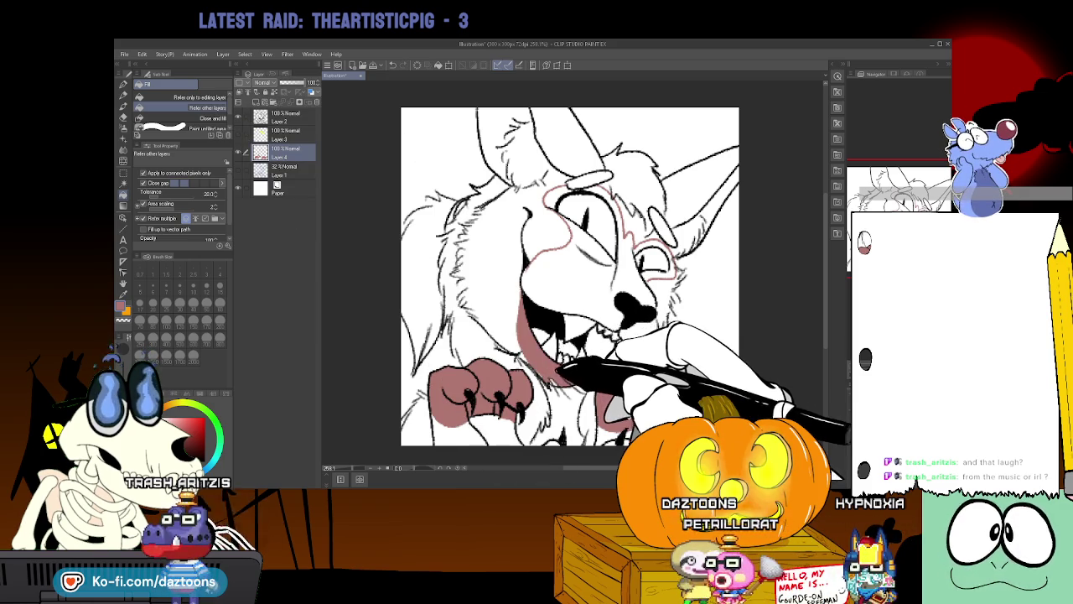
click(604, 252)
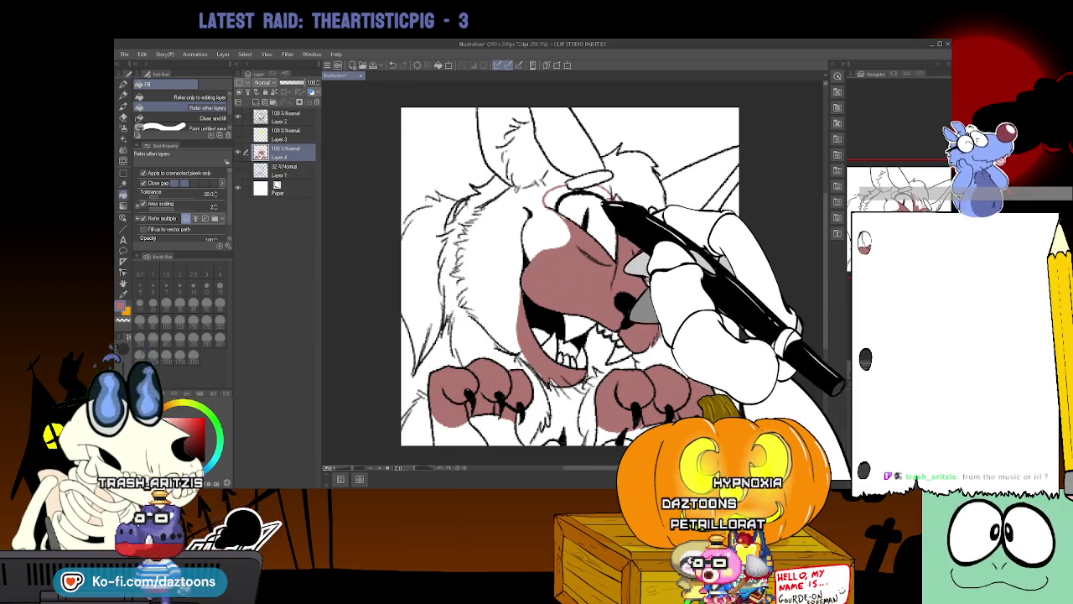
key(p)
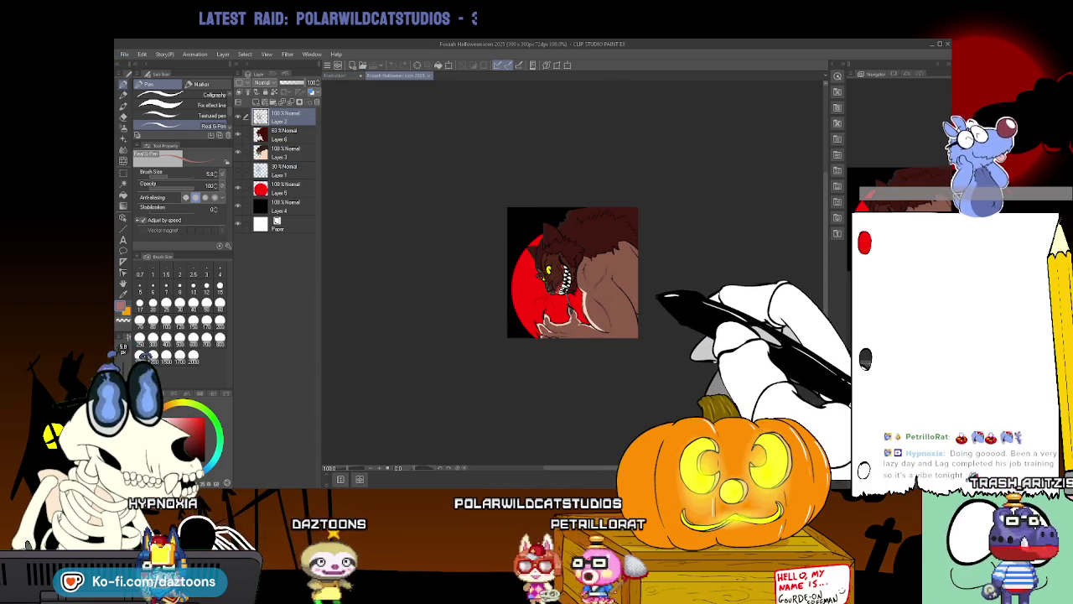
Zoom in, out and back in on the werewolf Halloween icon artwork.
key(slash)
drag(624, 287, 662, 286)
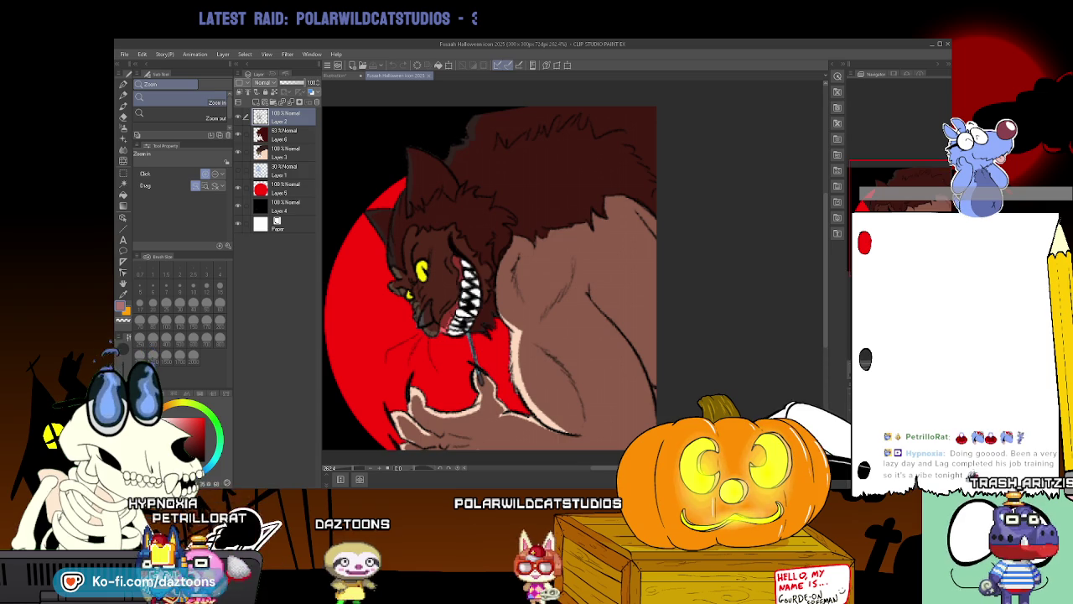
drag(646, 335, 600, 335)
drag(582, 403, 629, 402)
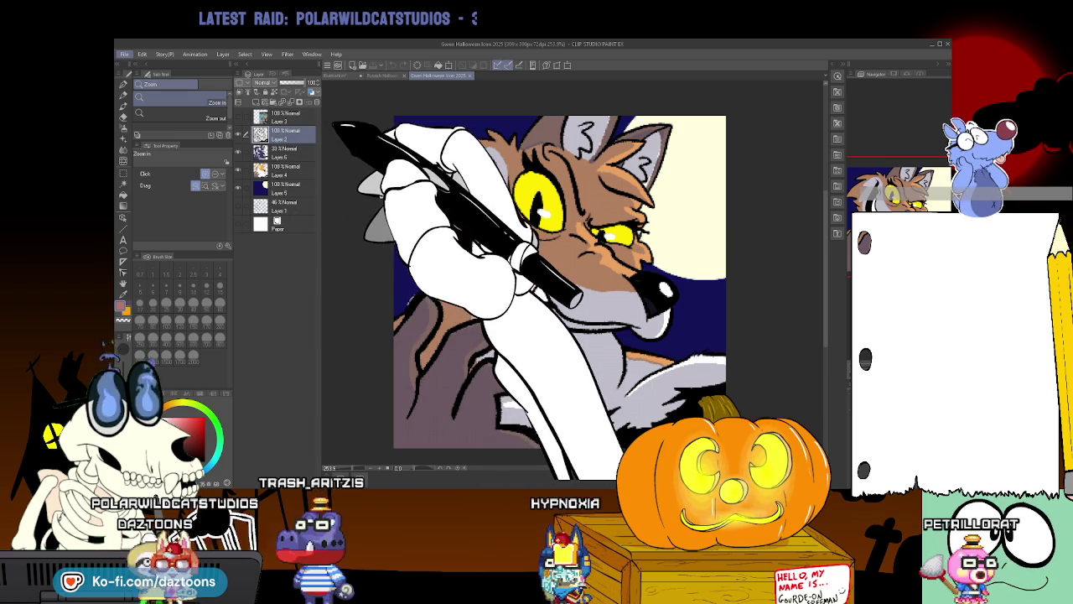
Look over the green skull icon, then close the wolf and skull icon documents.
key(ctrl+Tab)
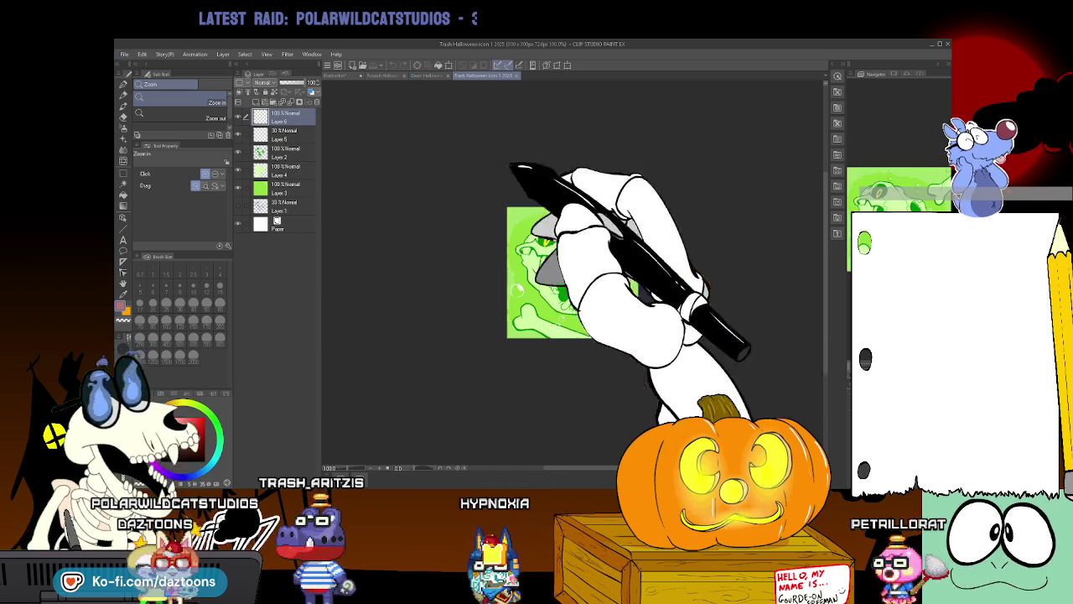
key(ctrl+plus)
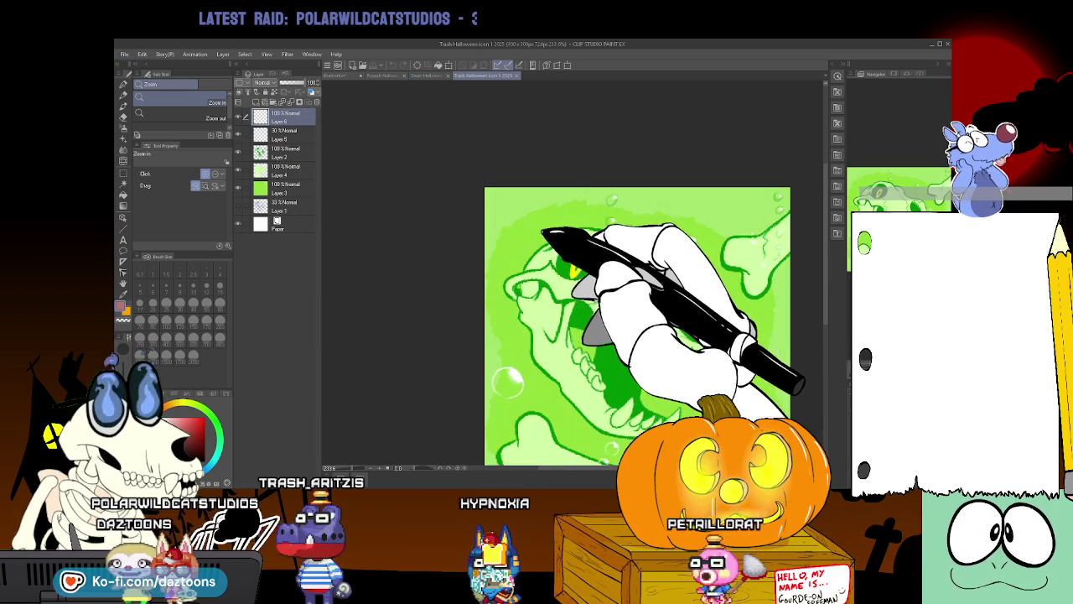
scroll(637, 319, down, 2)
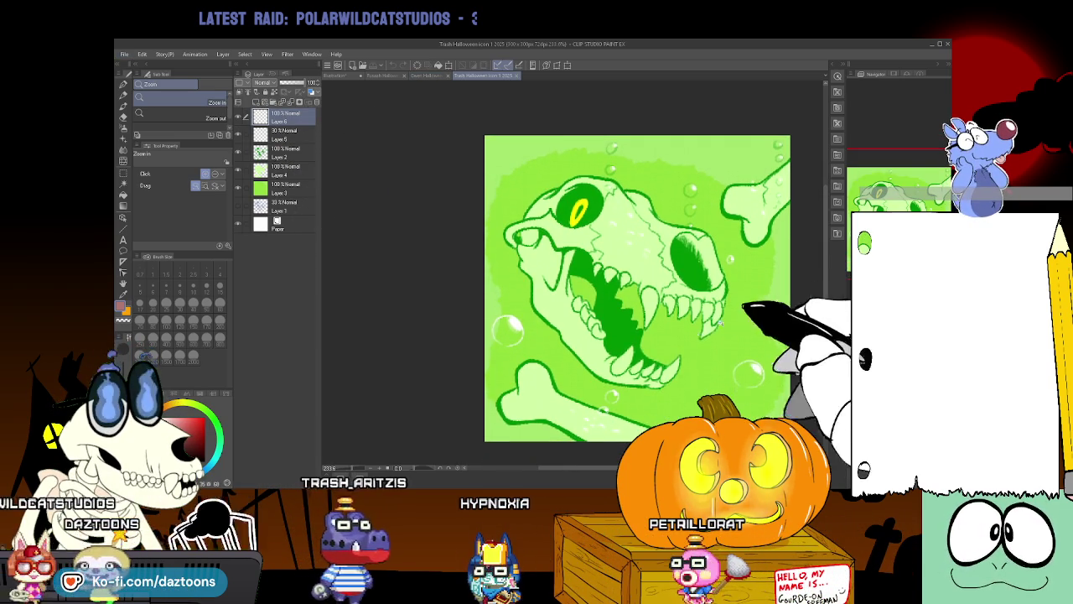
scroll(603, 289, right, 2)
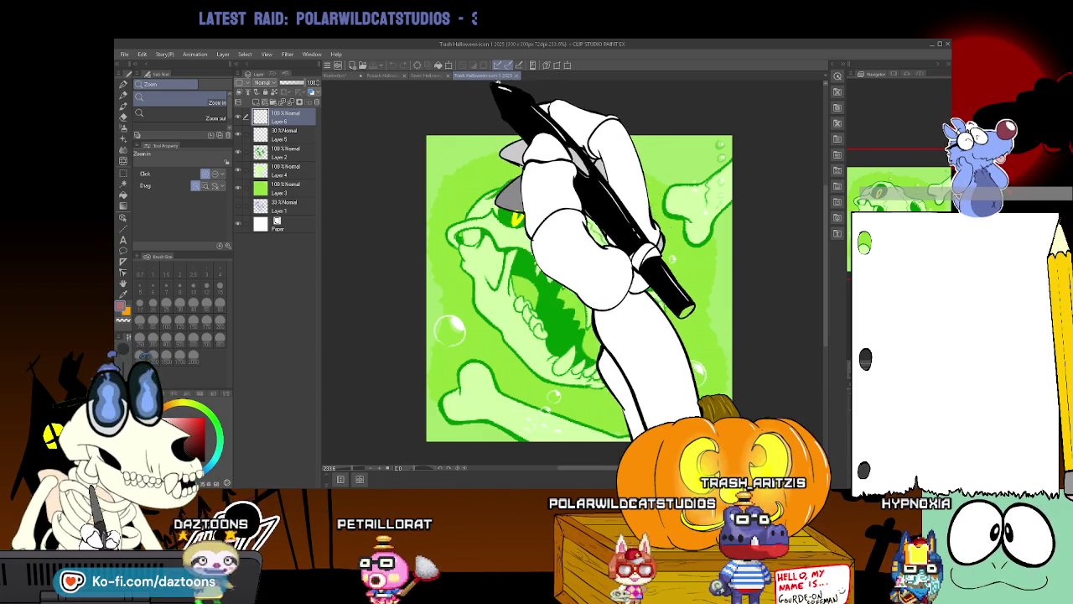
click(448, 75)
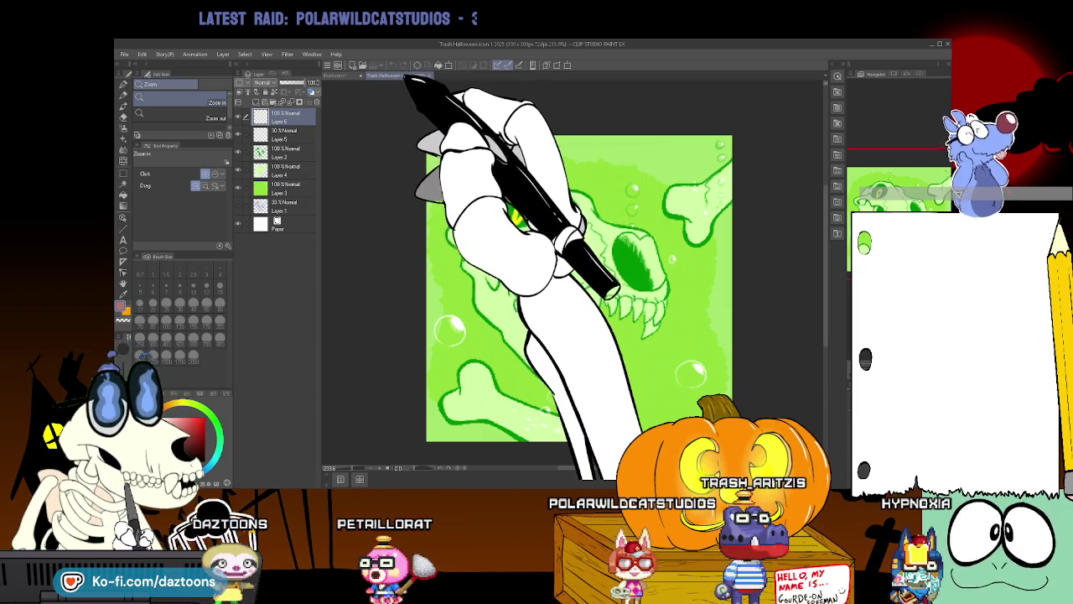
key(ctrl+w)
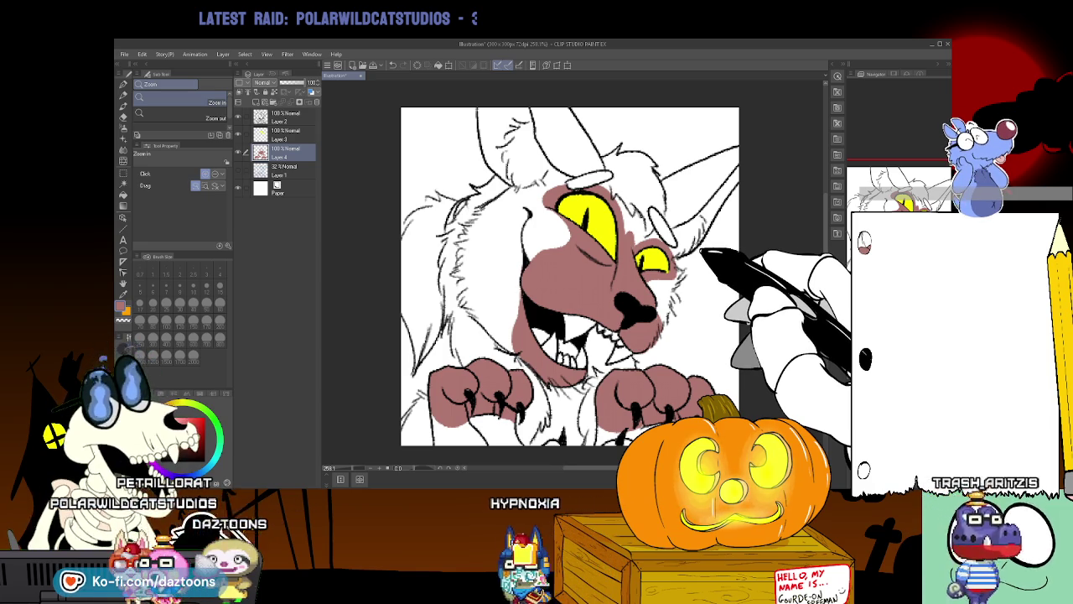
Auto-select werecat areas near the top-right and around the lower face and paws.
click(124, 181)
click(434, 178)
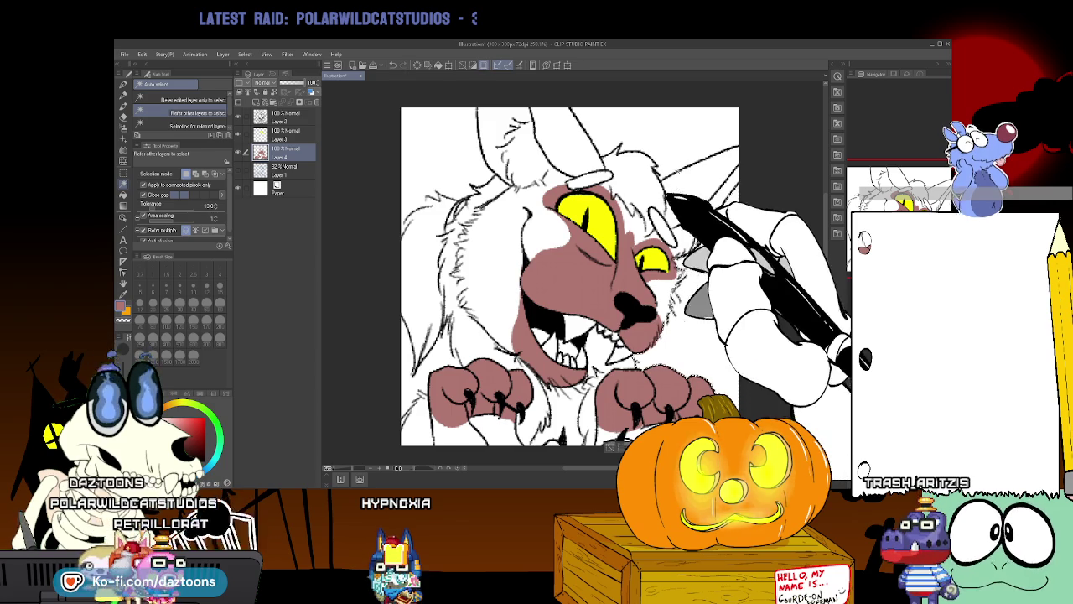
click(665, 157)
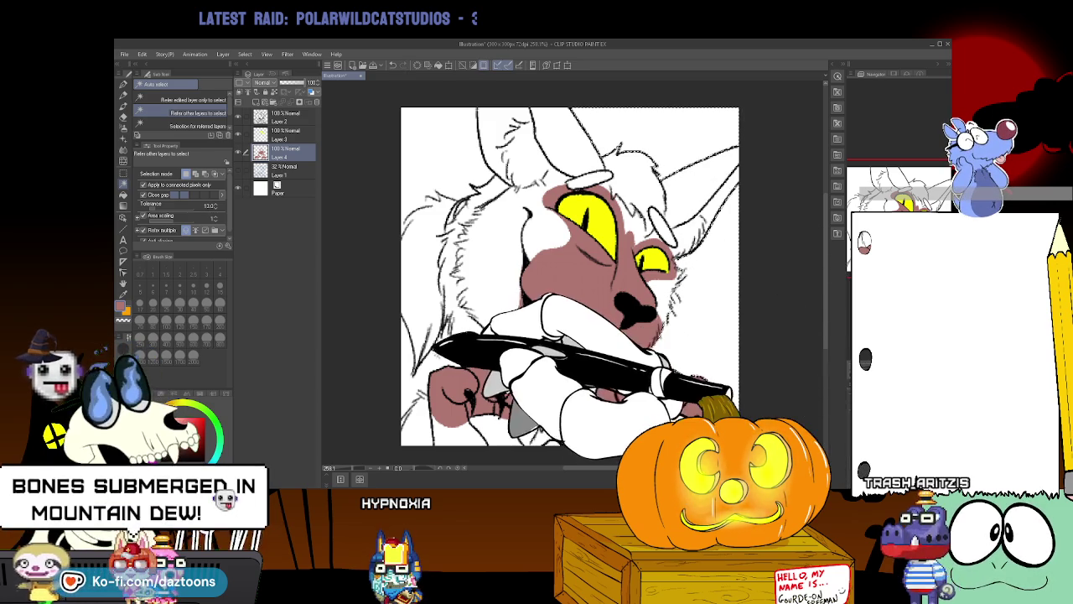
click(494, 354)
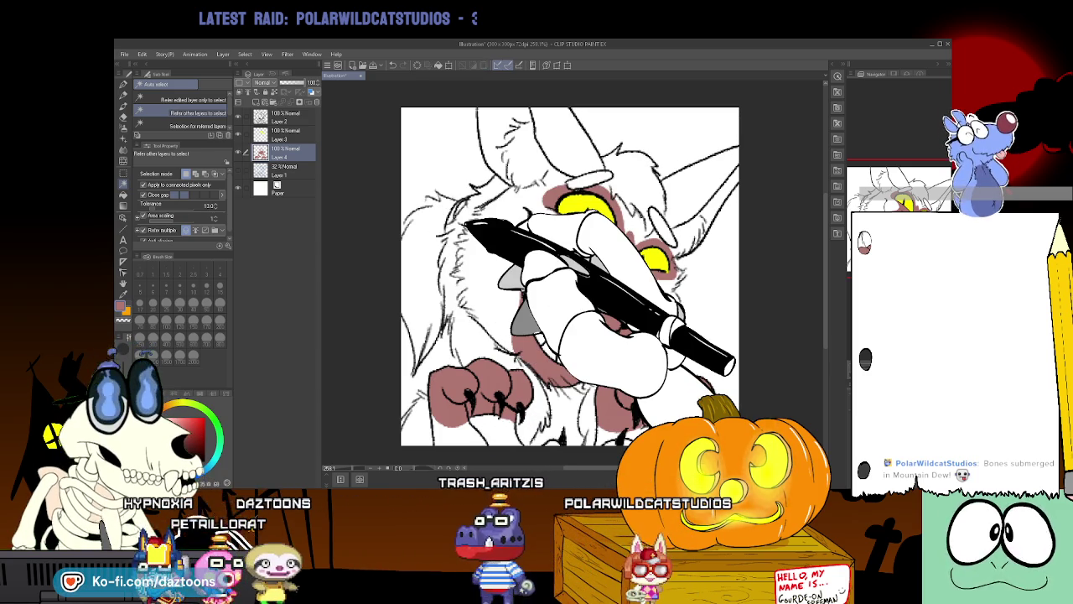
key(p)
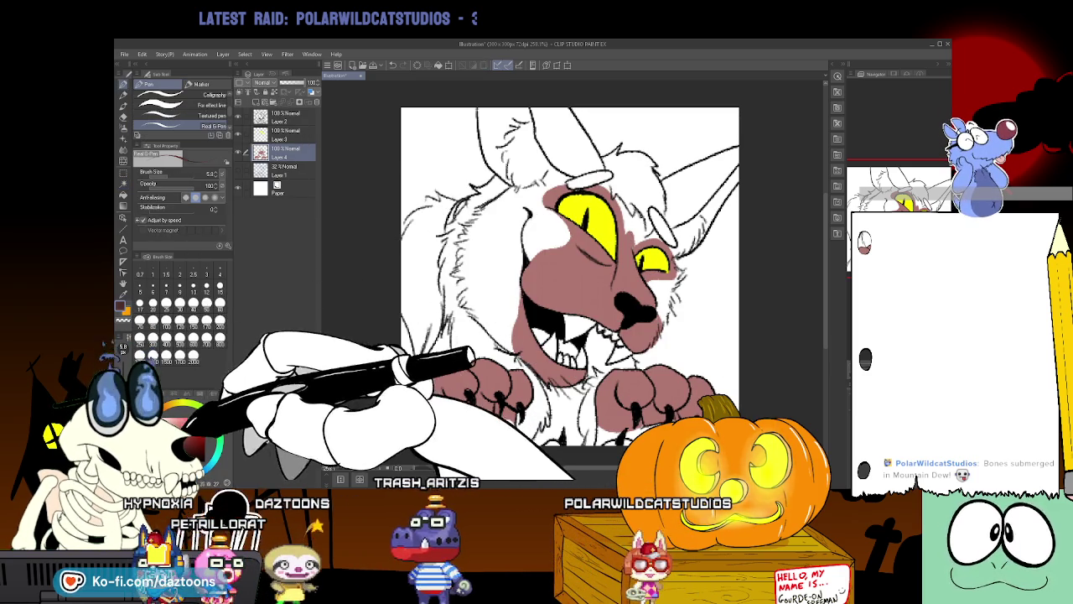
Make Layer 2 the active layer for tidying the werecat's head and fur lineart.
click(281, 117)
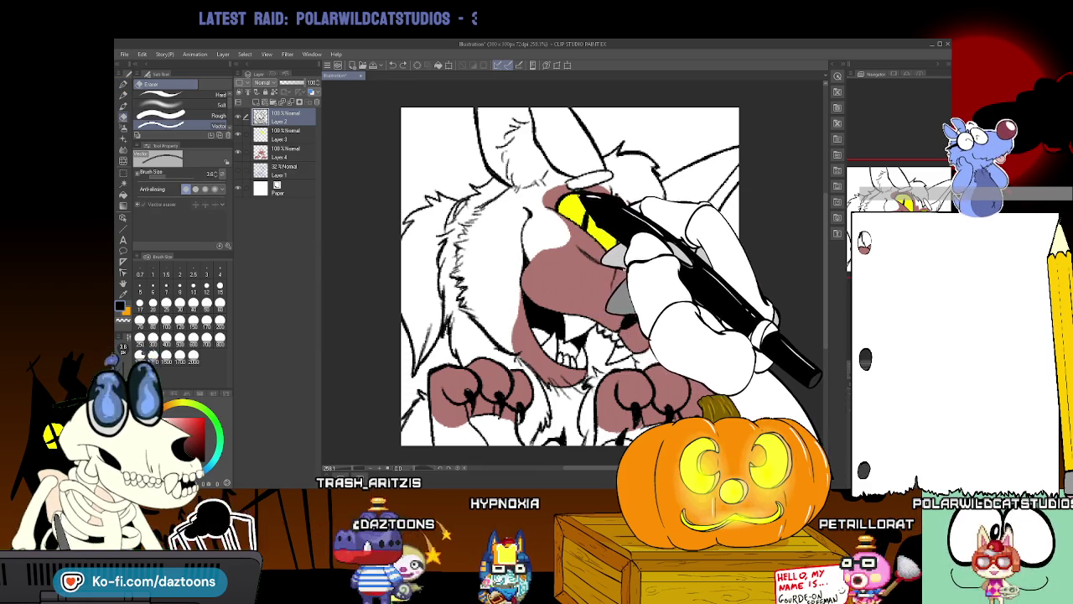
With the Auto select tool, make Layer 3 active and select an area of the werecat by colour.
key(p)
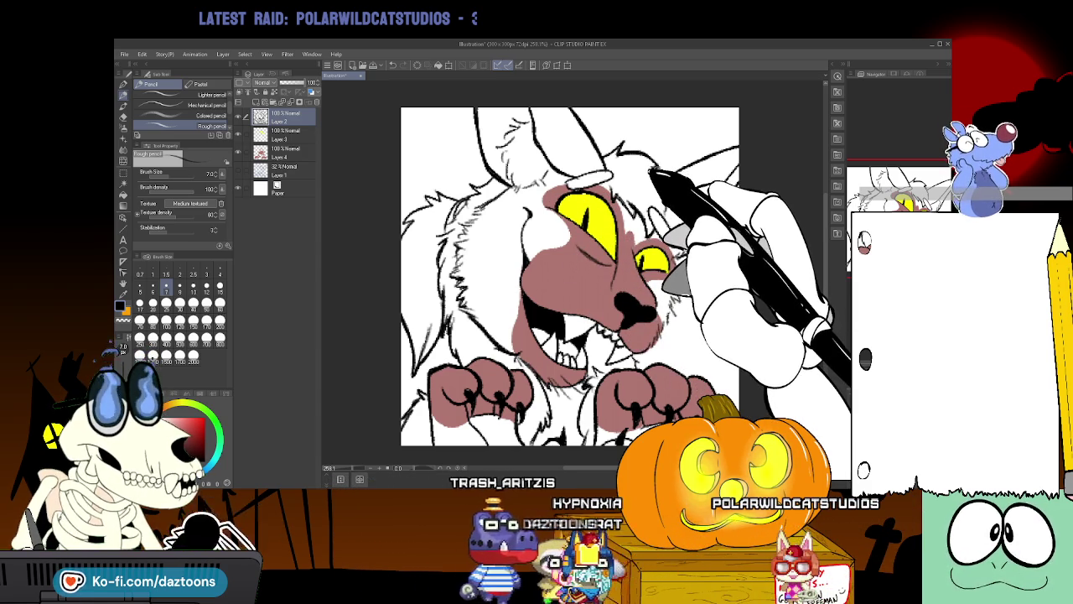
key(p)
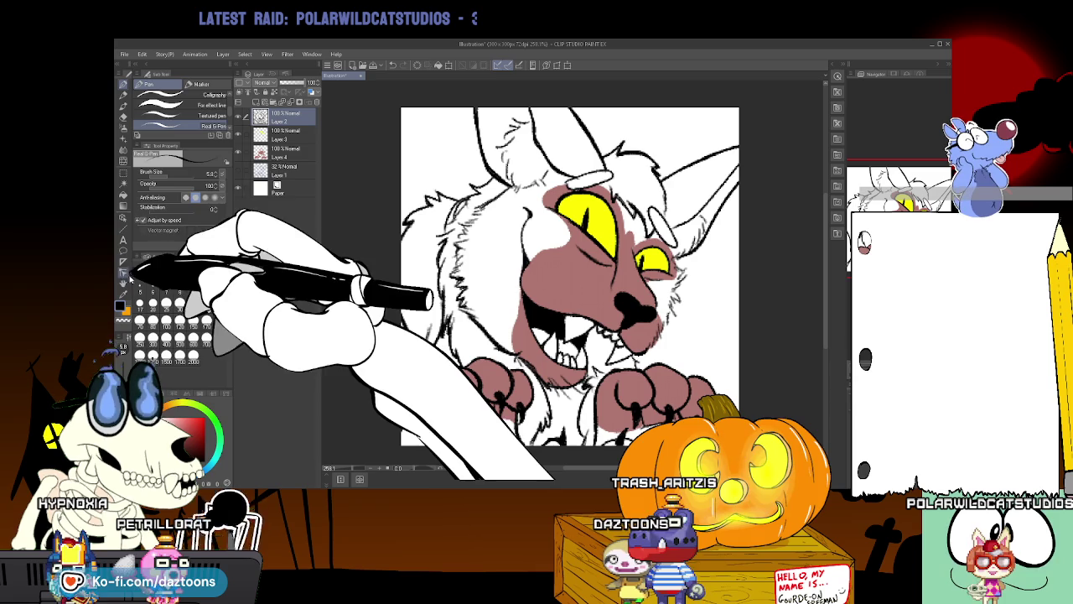
click(126, 193)
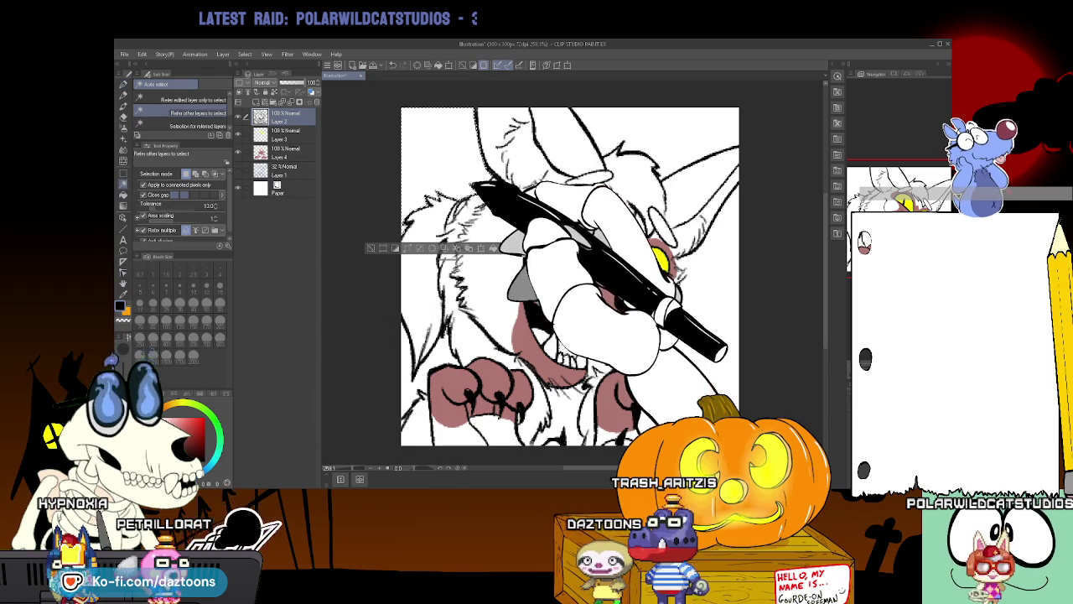
click(285, 133)
click(644, 254)
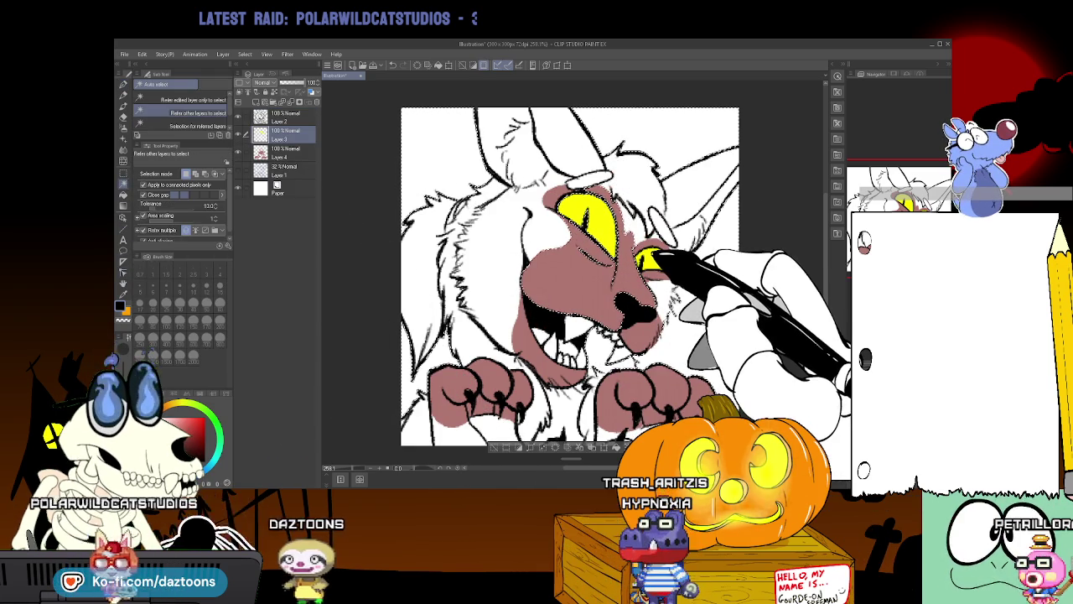